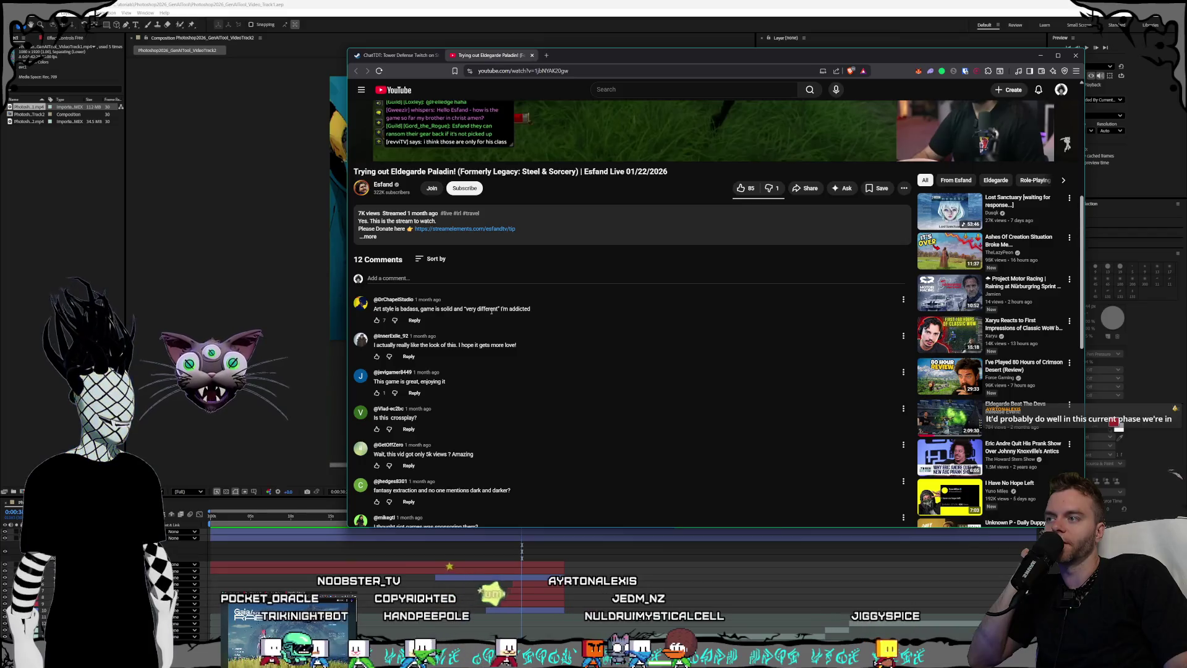
Step: Show the single reply under the 'new update ruined the game' comment, then close the YouTube tab
{"action": "scroll", "coordinate": [492, 311], "scroll_direction": "down", "scroll_amount": 2}
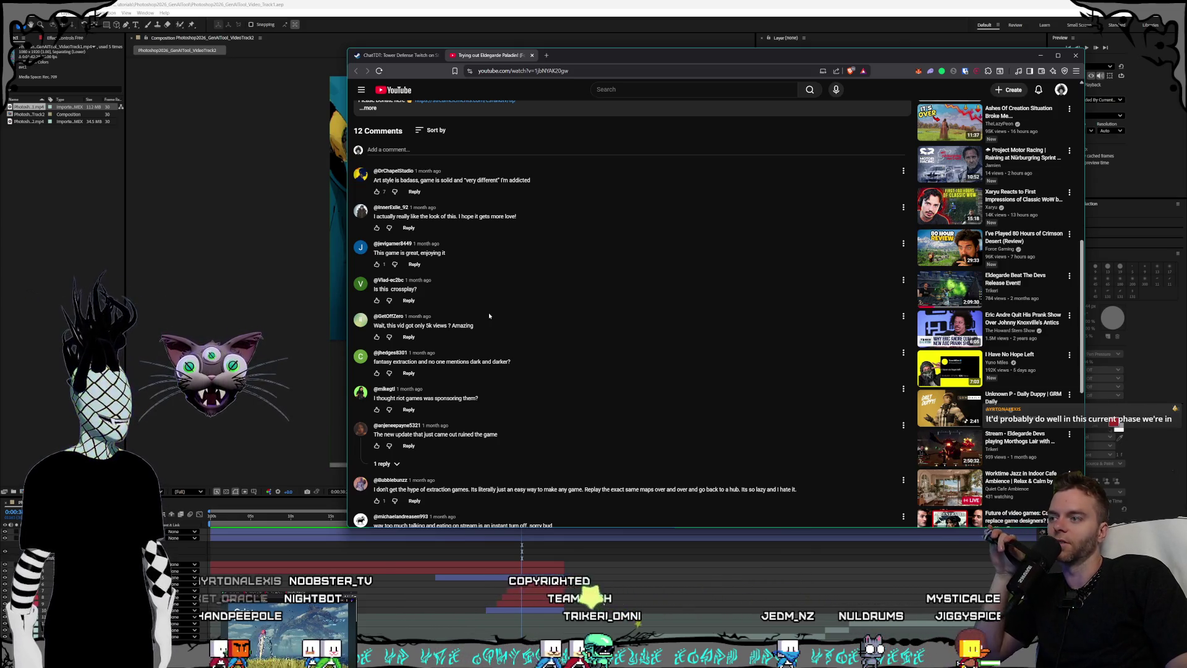
{"action": "scroll", "coordinate": [485, 321], "scroll_direction": "down", "scroll_amount": 1}
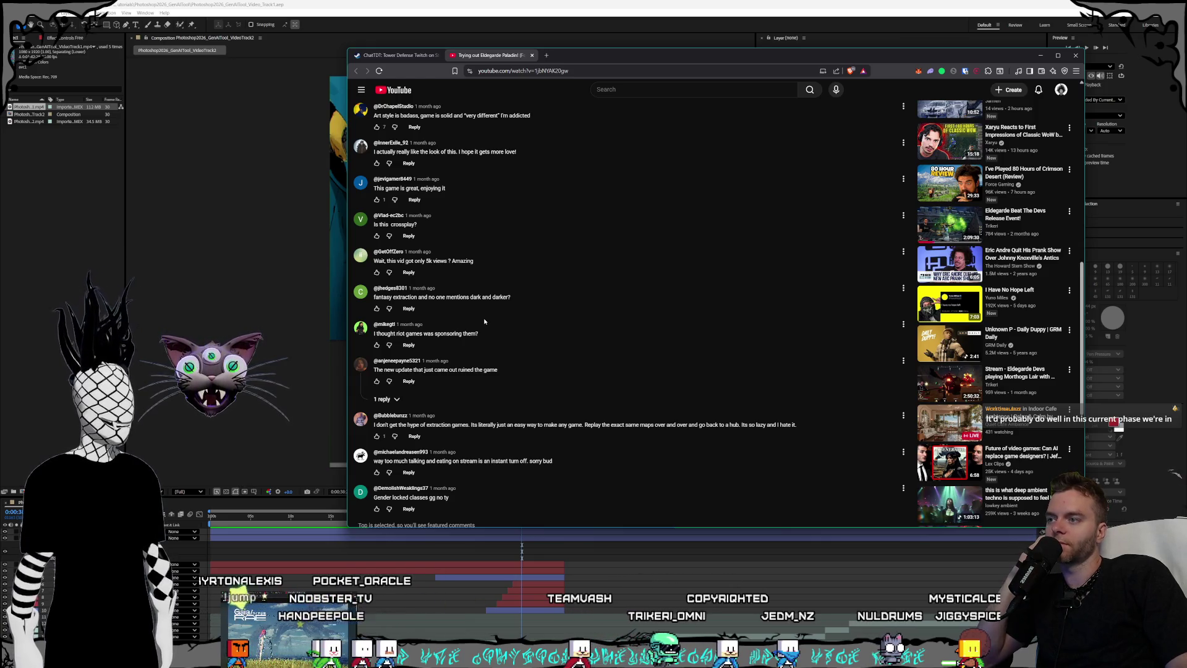
{"action": "scroll", "coordinate": [485, 320], "scroll_direction": "down", "scroll_amount": 1}
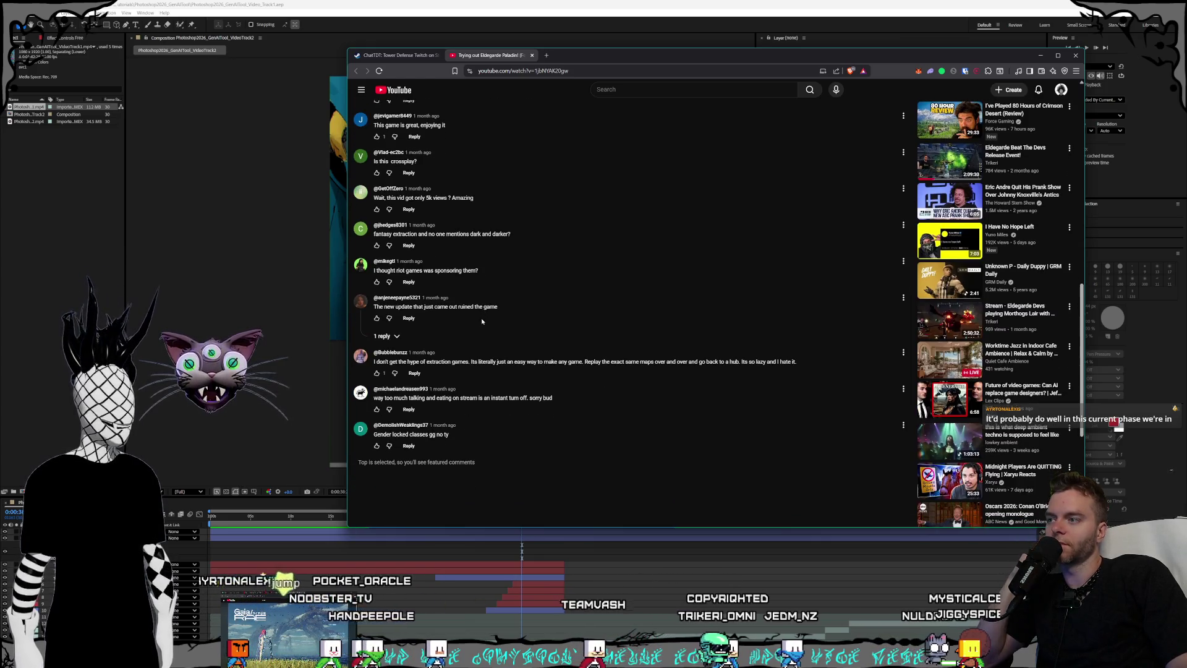
{"action": "left_click", "coordinate": [402, 334]}
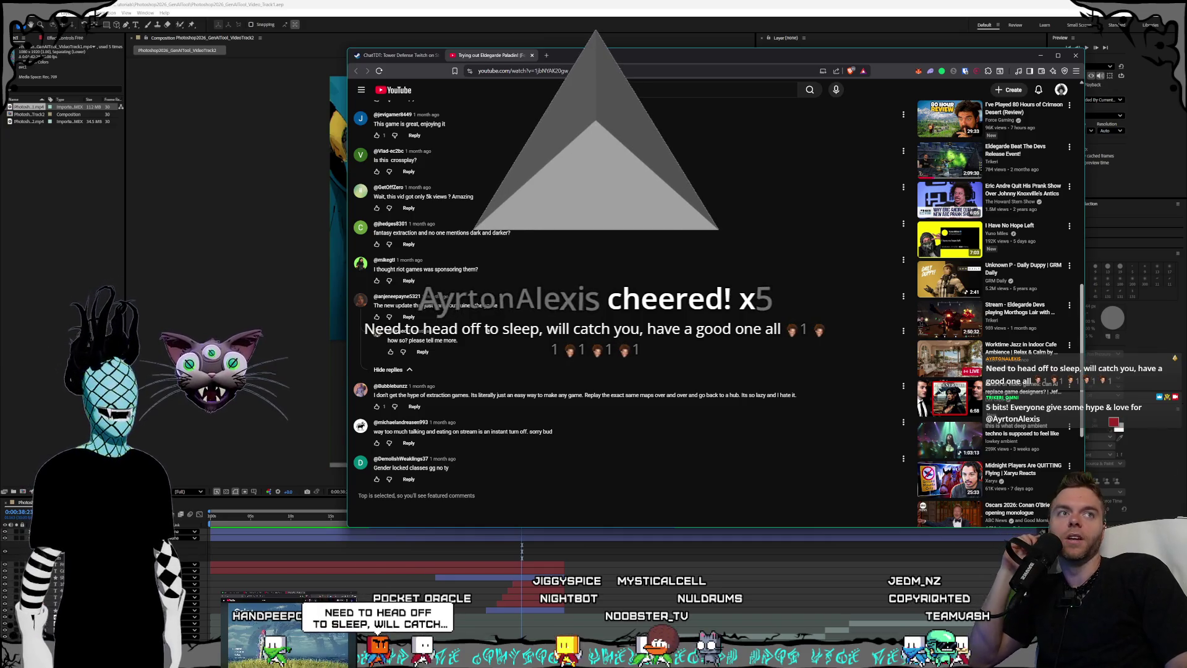
{"action": "scroll", "coordinate": [1063, 472], "scroll_direction": "up", "scroll_amount": 15}
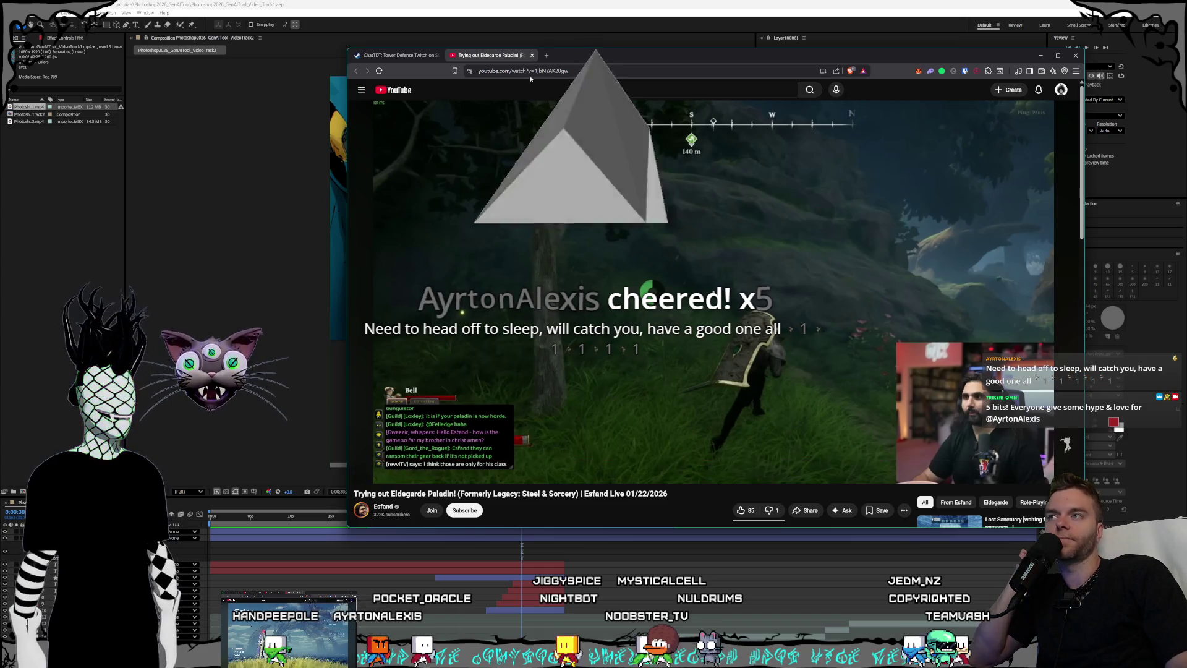
{"action": "left_click", "coordinate": [532, 55]}
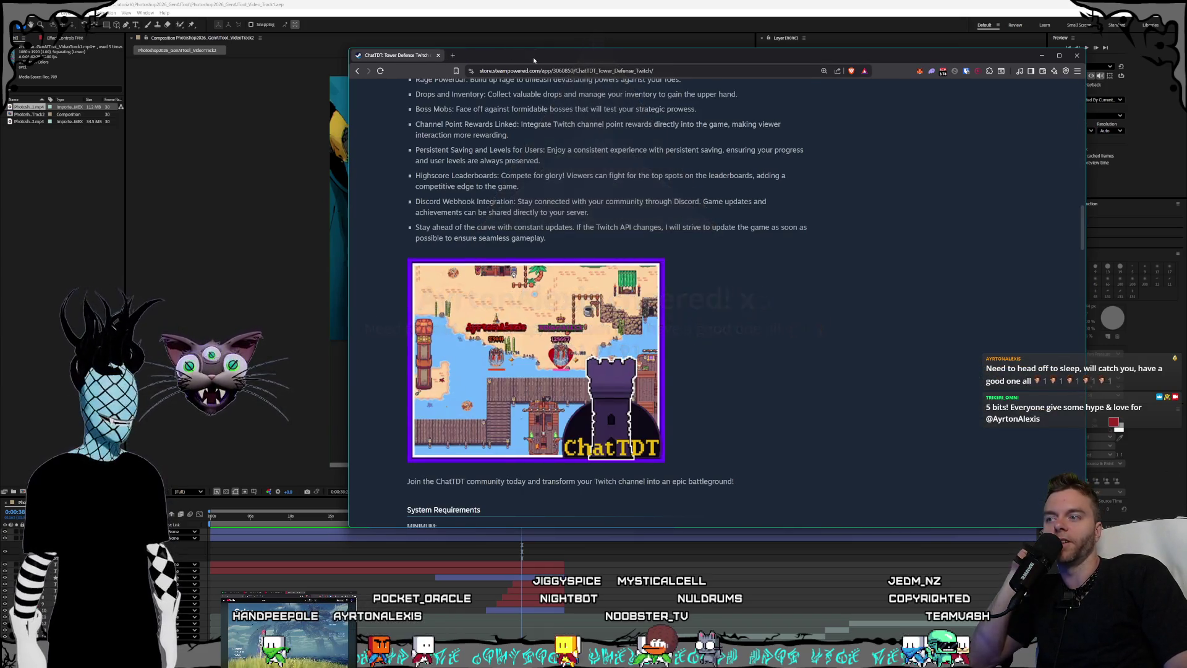
Step: Scroll the ChatTDT Steam store page back to the top and close the Steam window
{"action": "scroll", "coordinate": [767, 445], "scroll_direction": "up", "scroll_amount": 1}
{"action": "scroll", "coordinate": [766, 445], "scroll_direction": "up", "scroll_amount": 15}
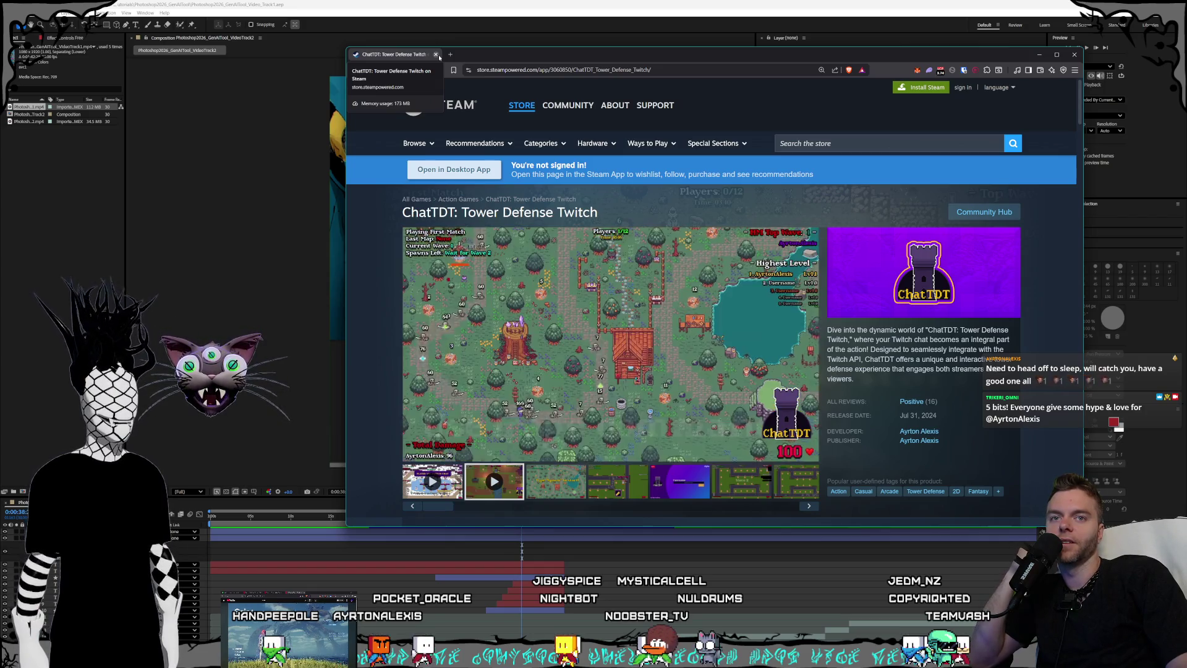
{"action": "left_click", "coordinate": [439, 56]}
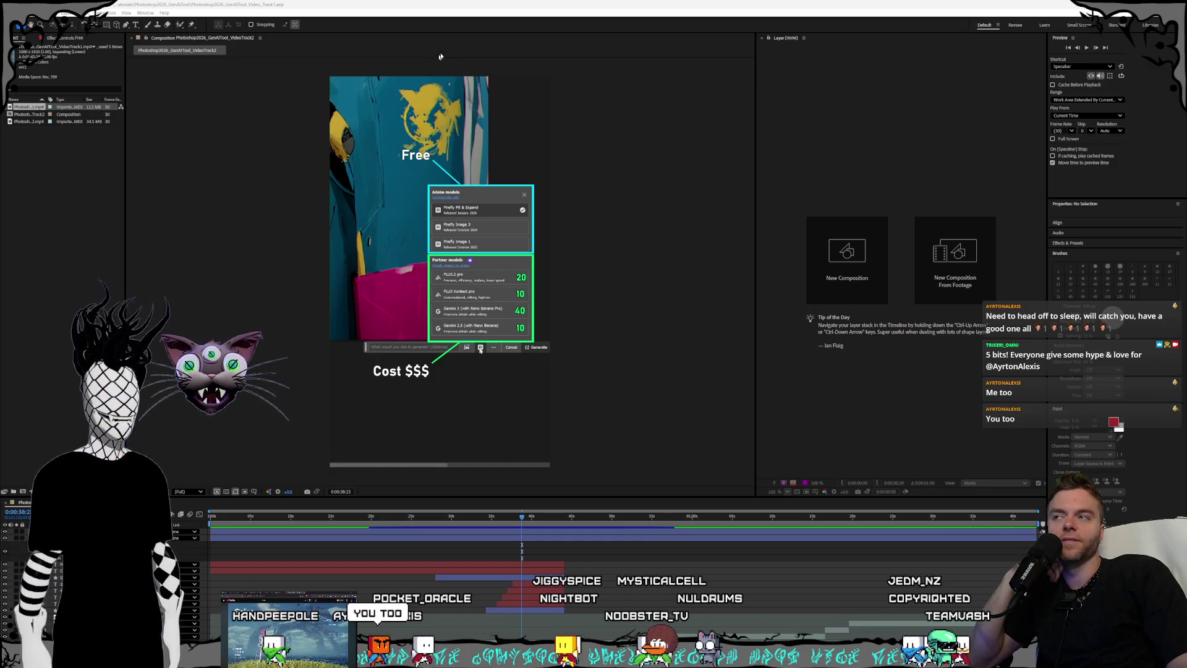
Step: Restore the full After Effects window, then switch to the browser playing the captions tutorial
{"action": "left_click", "coordinate": [481, 3]}
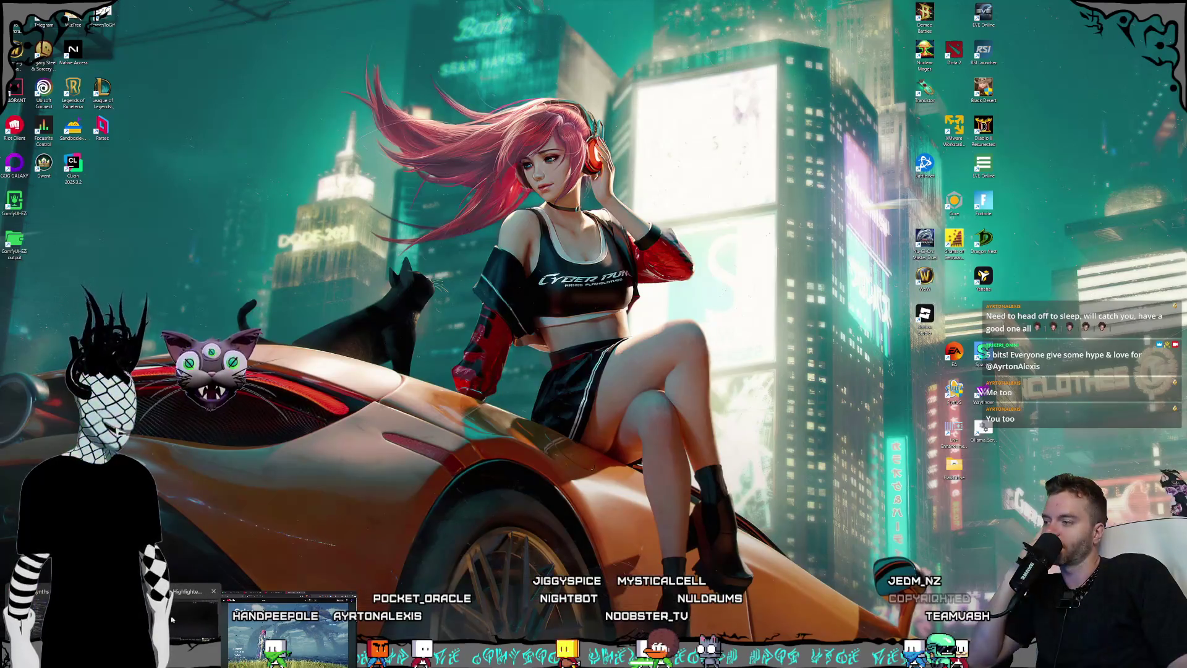
{"action": "left_click", "coordinate": [177, 620]}
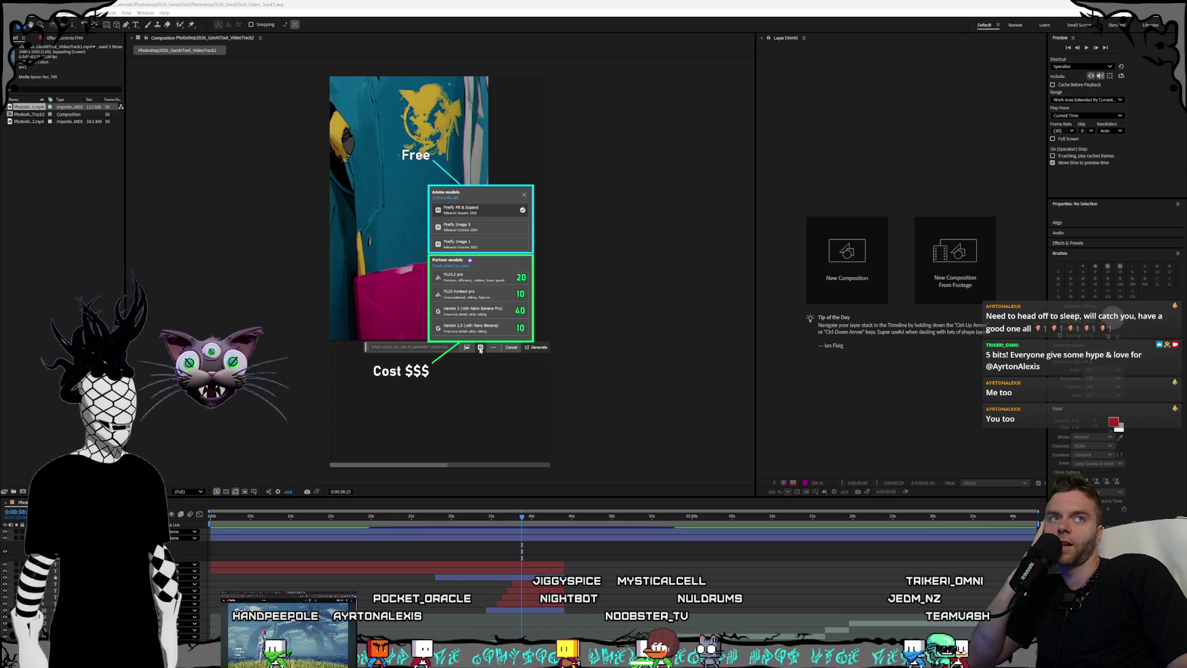
{"action": "key", "text": "alt+Tab"}
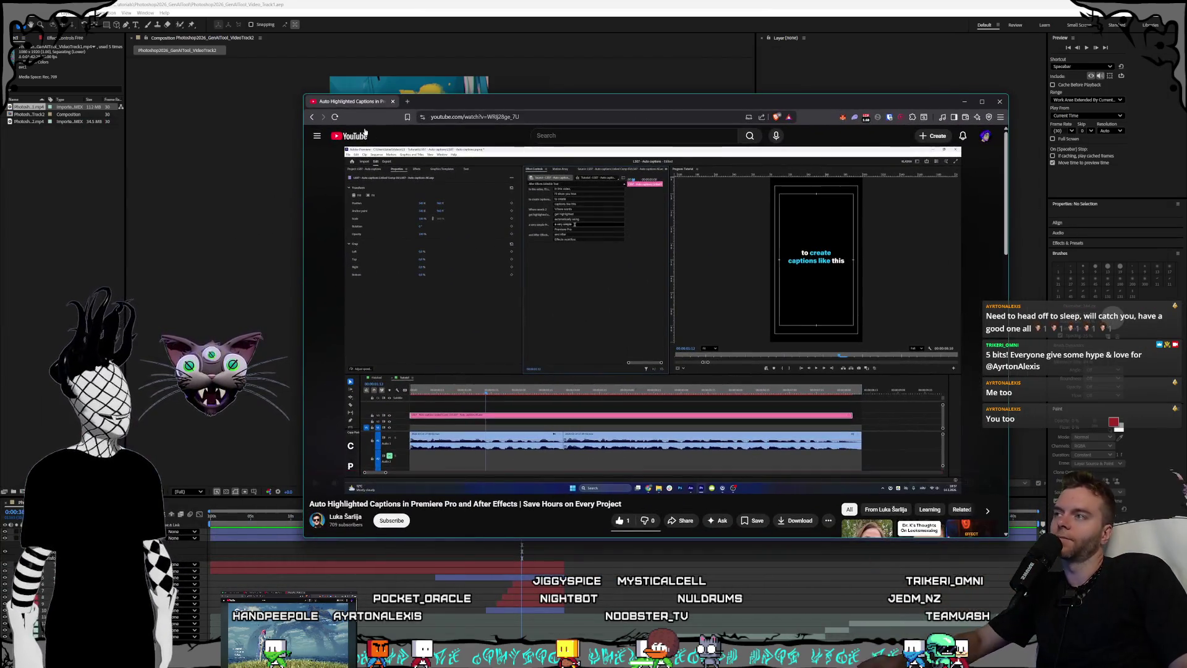
Step: In a new tab, search 'how to do a masked reveal of a rectangle border in adobe after effects'
{"action": "left_click", "coordinate": [408, 101]}
{"action": "type", "text": "how to do a "}
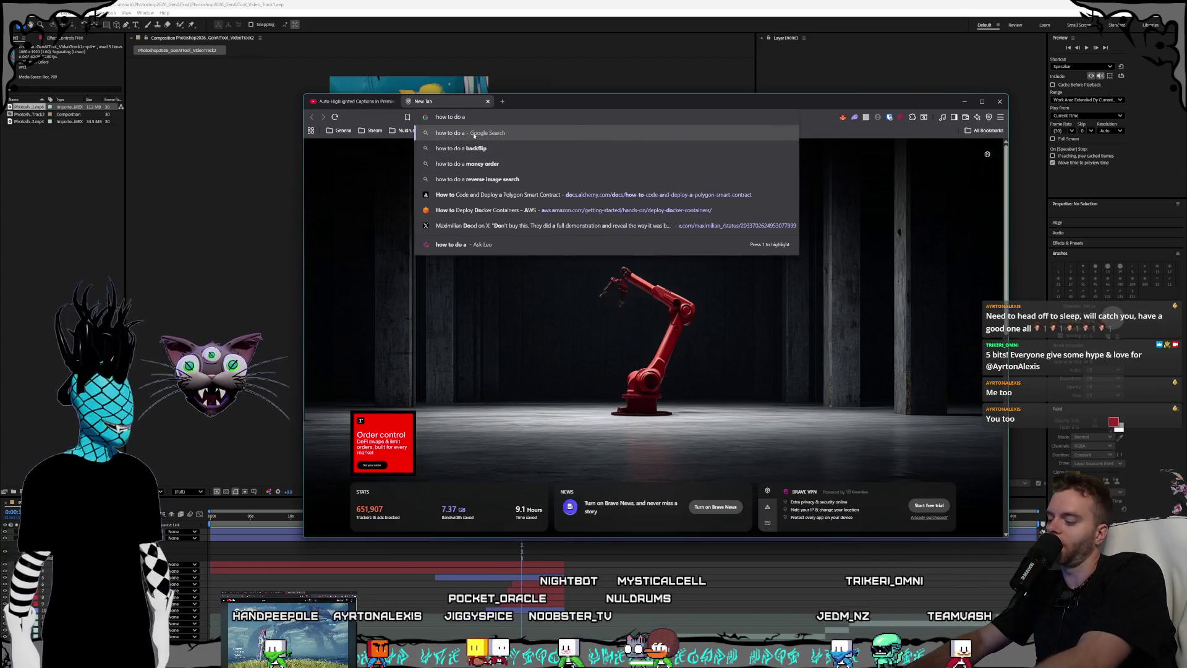
{"action": "type", "text": "masked reveal"}
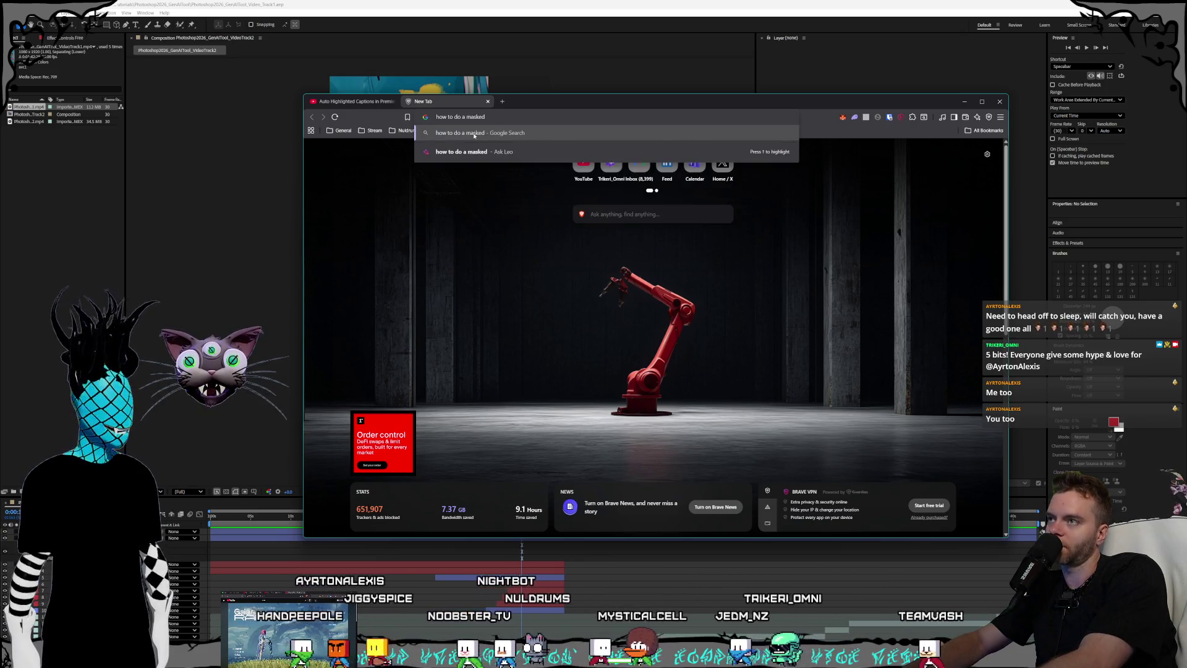
{"action": "type", "text": " of a"}
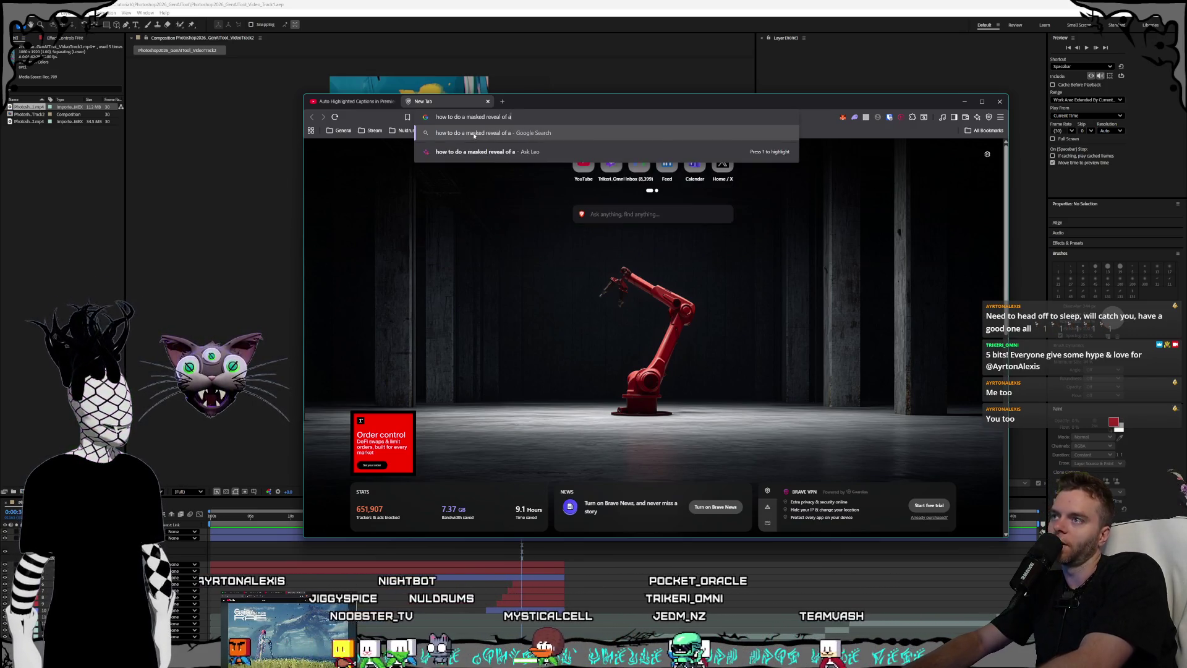
{"action": "type", "text": " rectangle border in adobe aft"}
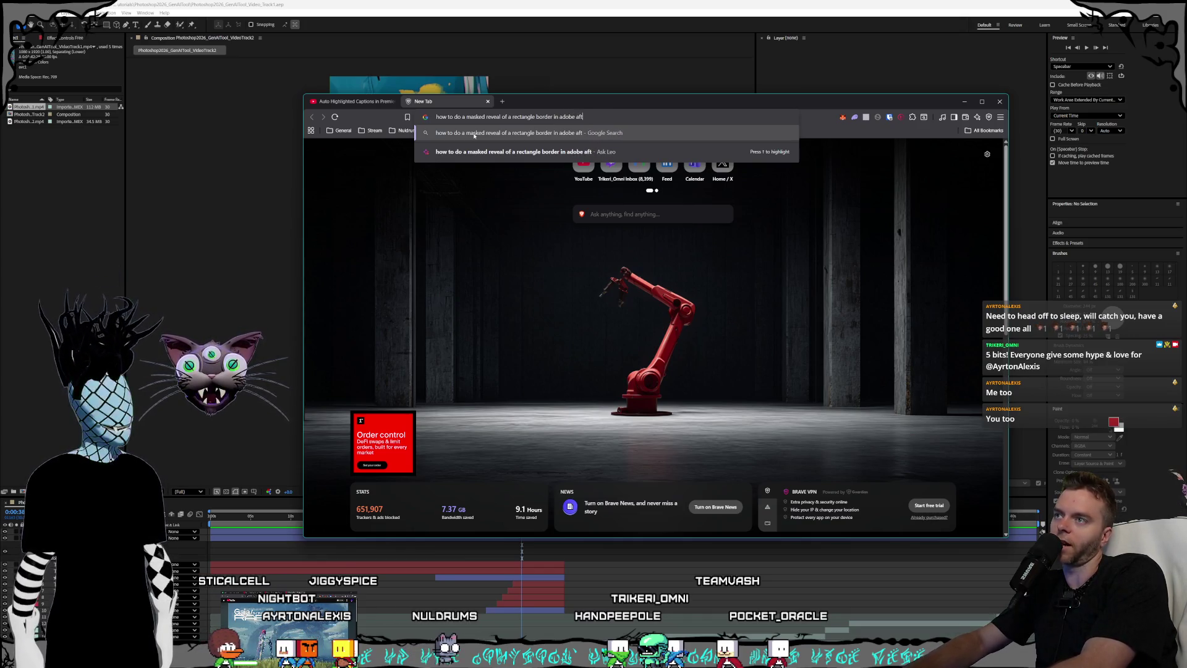
{"action": "type", "text": "ffects"}
{"action": "key", "text": "Return"}
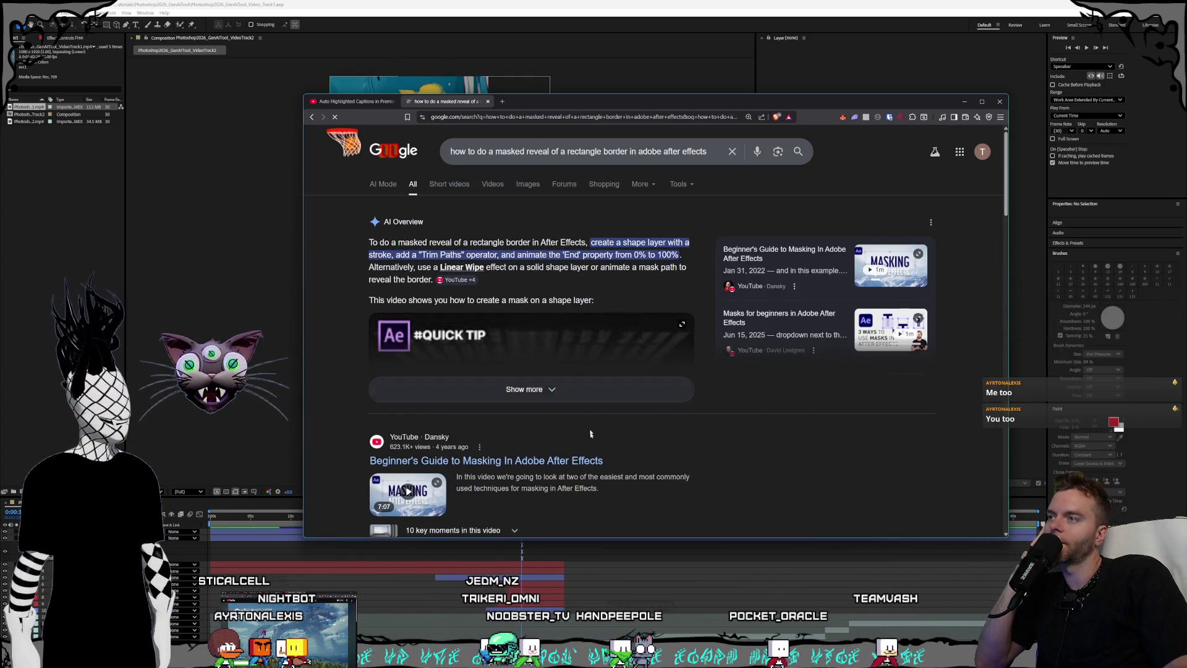
Step: Expand the AI Overview, scroll the results, and play the 'Learn EVERYTHING About MASKING' tutorial
{"action": "left_click", "coordinate": [581, 391]}
{"action": "scroll", "coordinate": [445, 273], "scroll_direction": "down", "scroll_amount": 1}
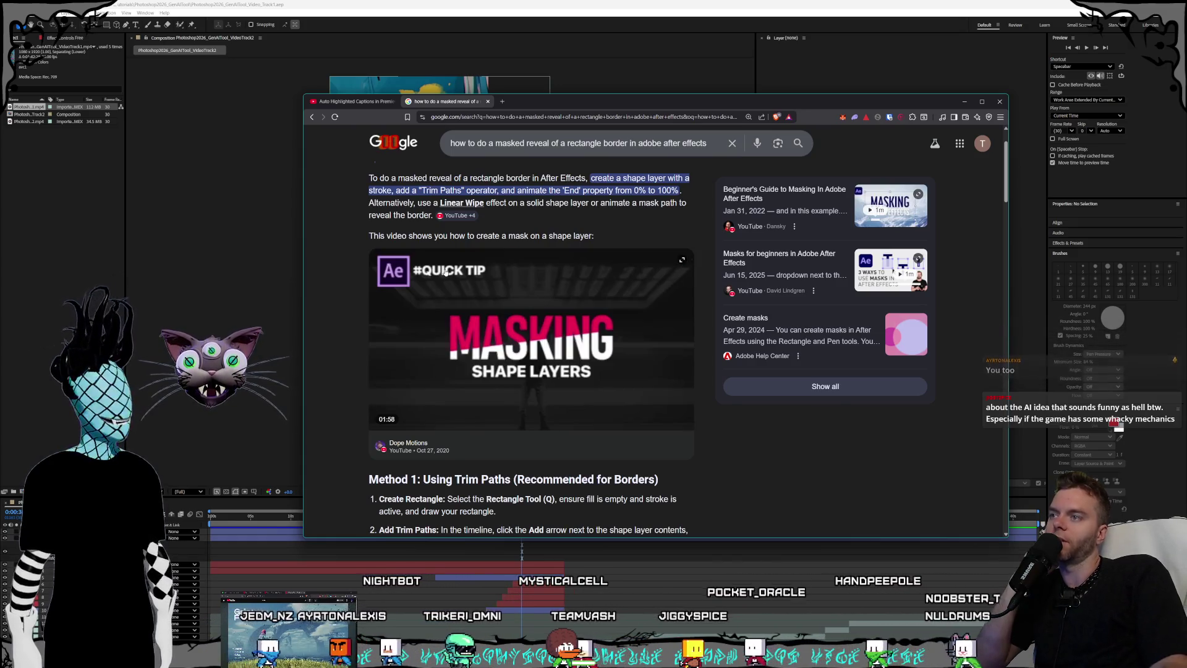
{"action": "scroll", "coordinate": [476, 227], "scroll_direction": "down", "scroll_amount": 2}
{"action": "scroll", "coordinate": [466, 322], "scroll_direction": "down", "scroll_amount": 2}
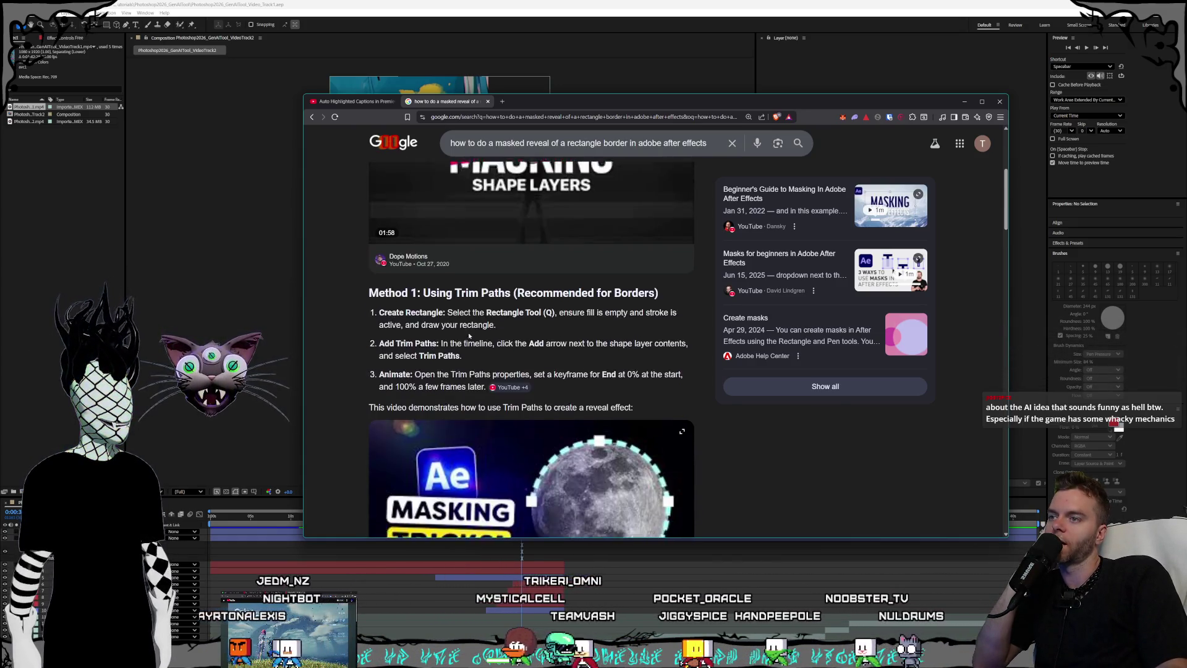
{"action": "scroll", "coordinate": [429, 238], "scroll_direction": "down", "scroll_amount": 1}
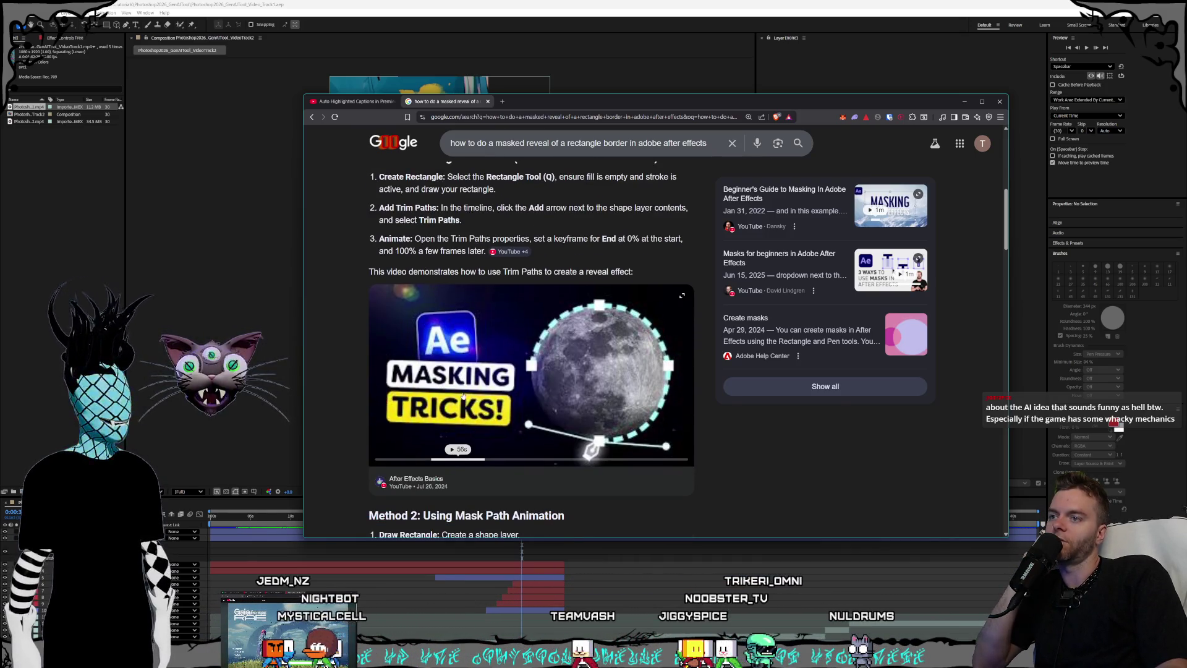
{"action": "right_click", "coordinate": [428, 482]}
{"action": "left_click", "coordinate": [496, 365]}
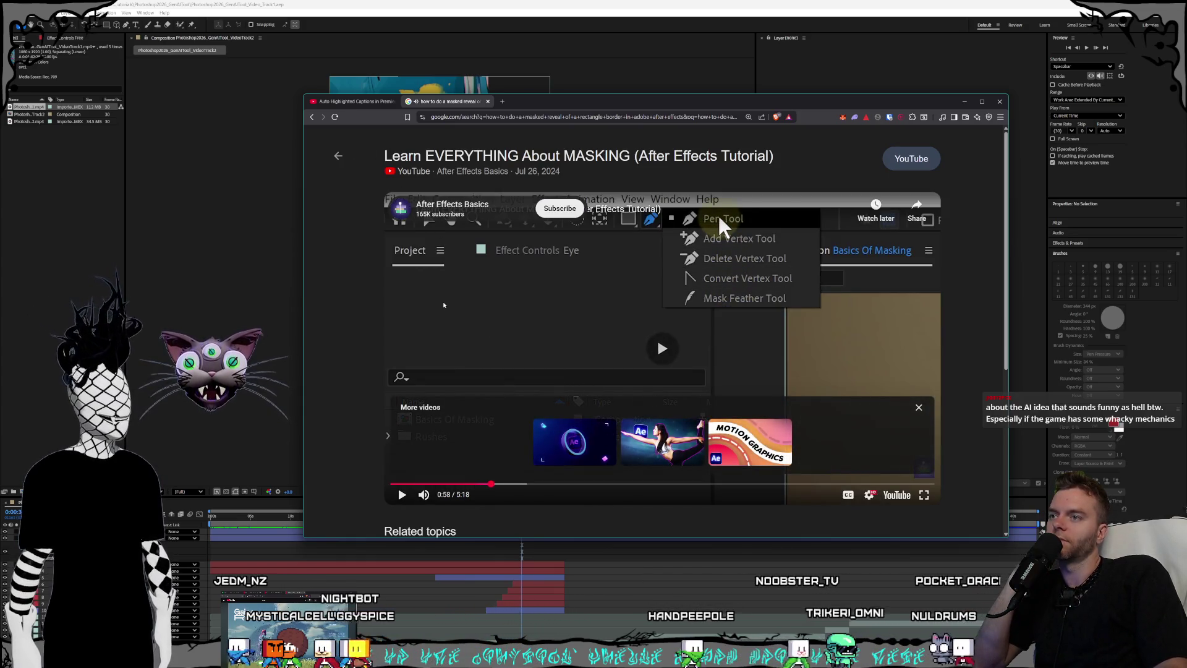
Step: Skim the masking tutorial forward from 1:18 to 3:13 and pause there
{"action": "left_click", "coordinate": [449, 403]}
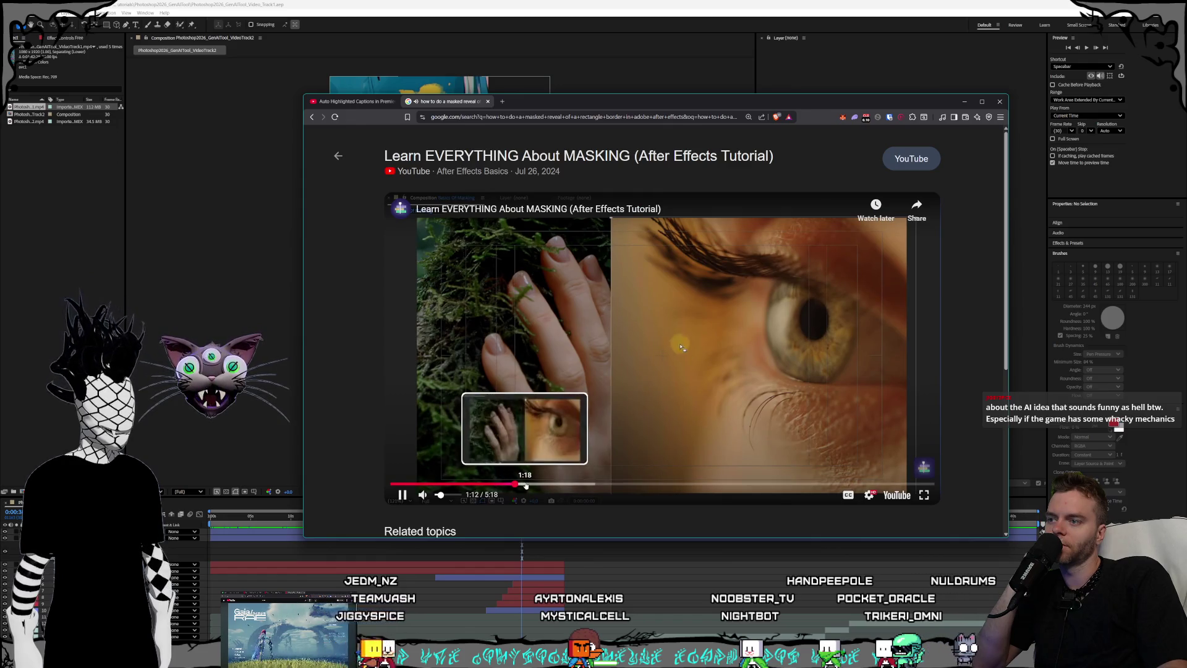
{"action": "left_click", "coordinate": [526, 486]}
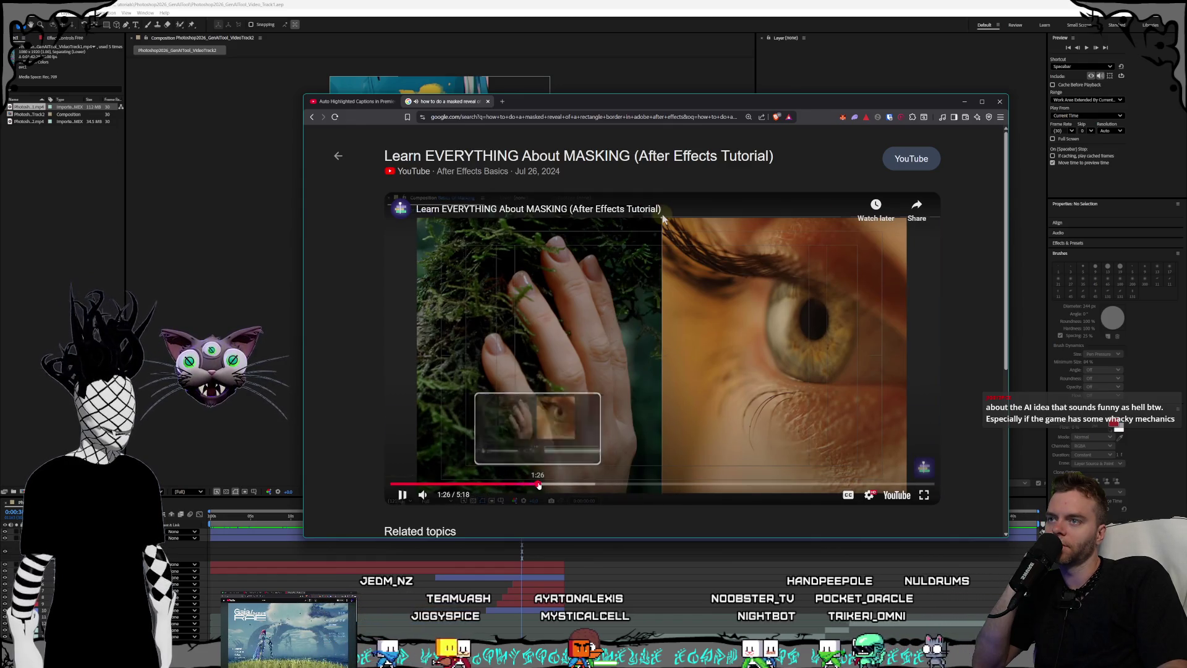
{"action": "left_click", "coordinate": [549, 486]}
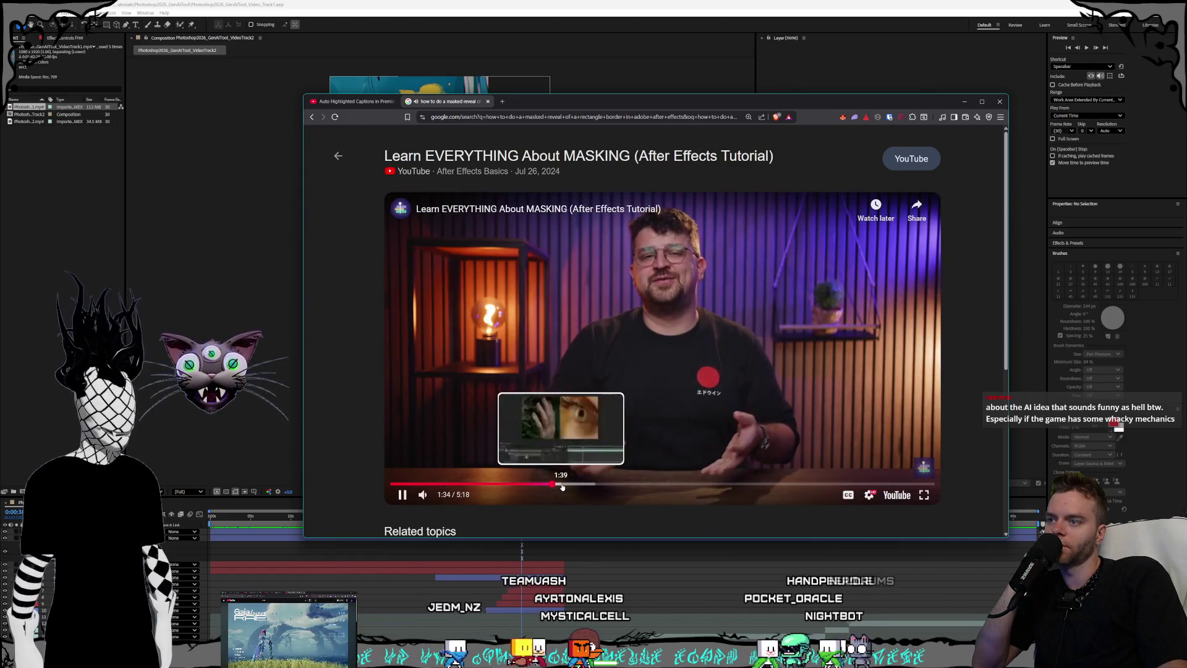
{"action": "left_click", "coordinate": [562, 486]}
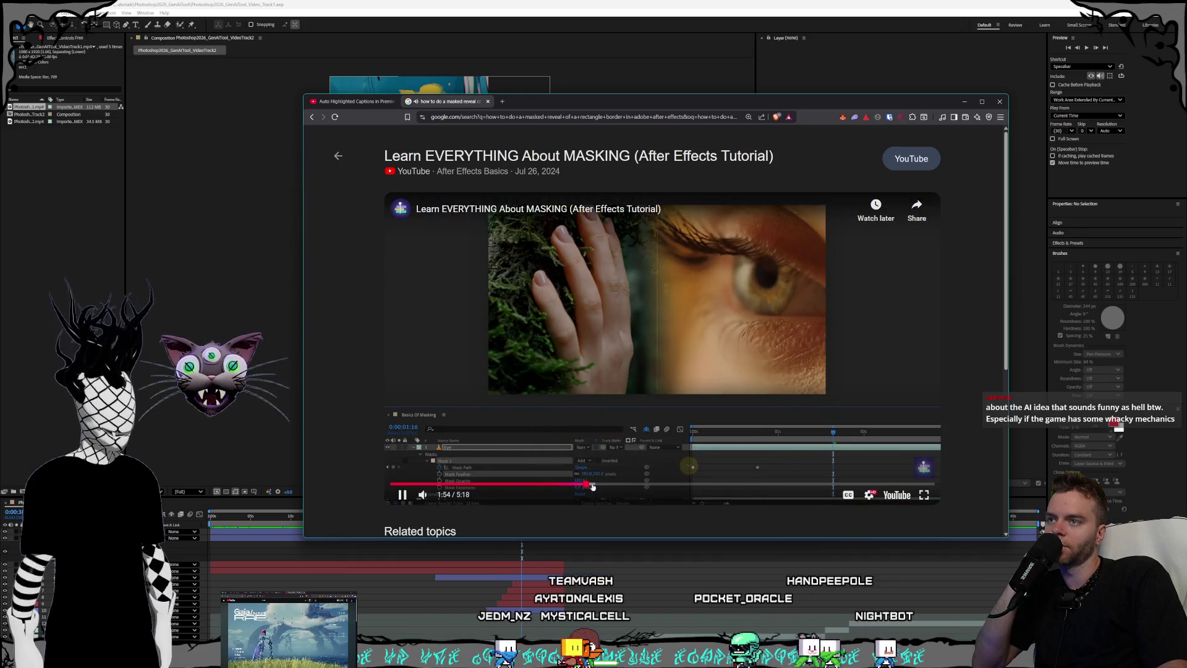
{"action": "left_click", "coordinate": [620, 485]}
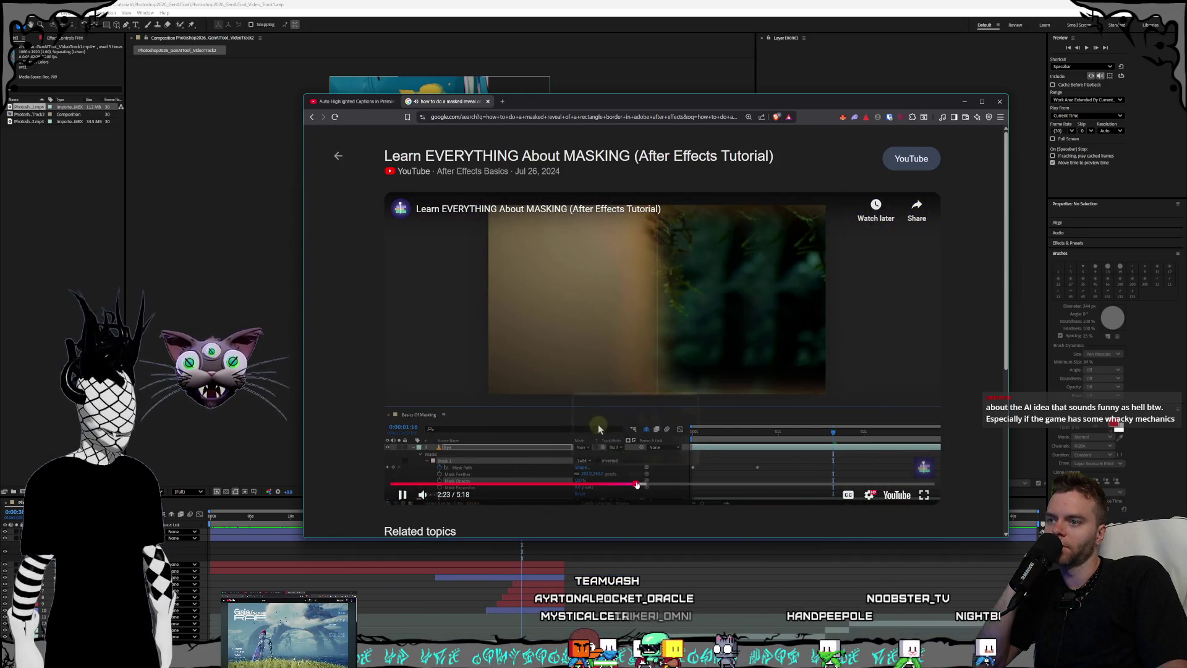
{"action": "left_click", "coordinate": [672, 485]}
{"action": "key", "text": "l"}
{"action": "key", "text": "l"}
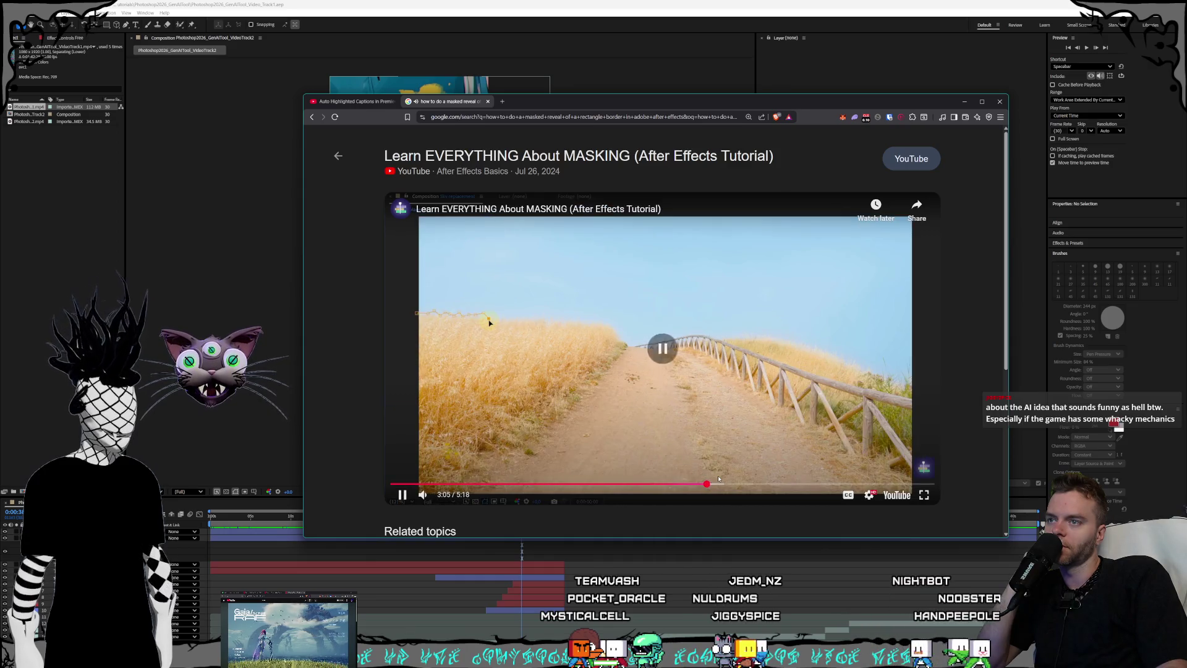
{"action": "left_click", "coordinate": [720, 484]}
{"action": "left_click", "coordinate": [736, 470]}
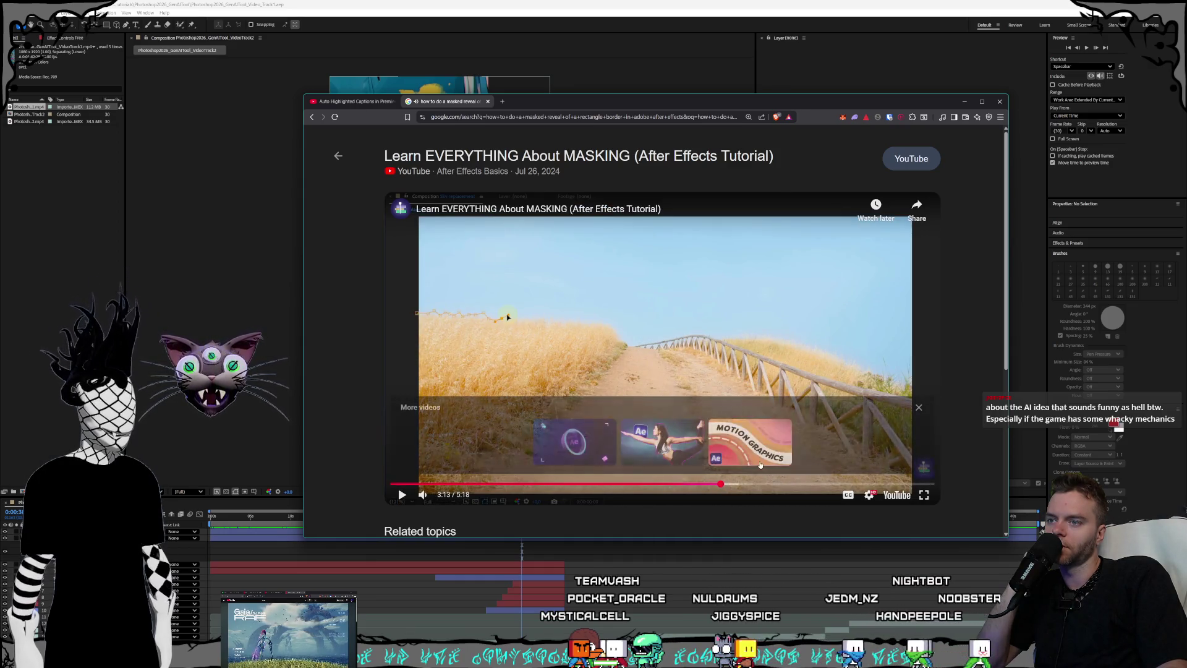
Step: Skip through 3:31–4:26 and the face-tracking part, back to the rectangle tool section, then pause and close
{"action": "left_click", "coordinate": [750, 483]}
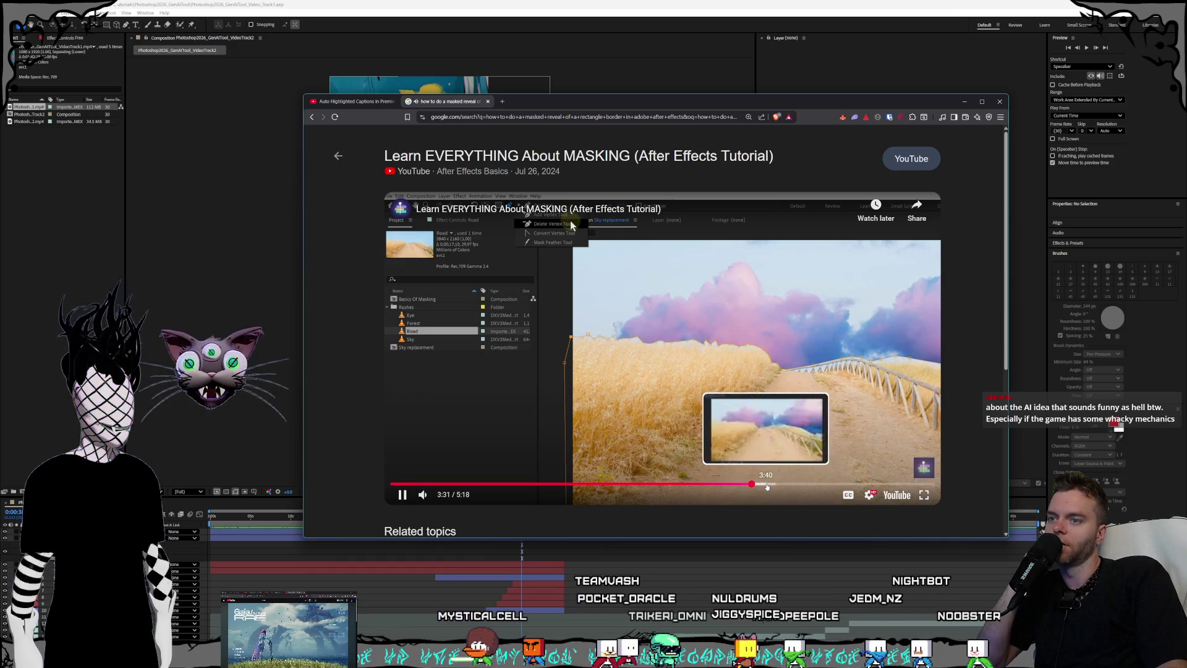
{"action": "left_click", "coordinate": [793, 484]}
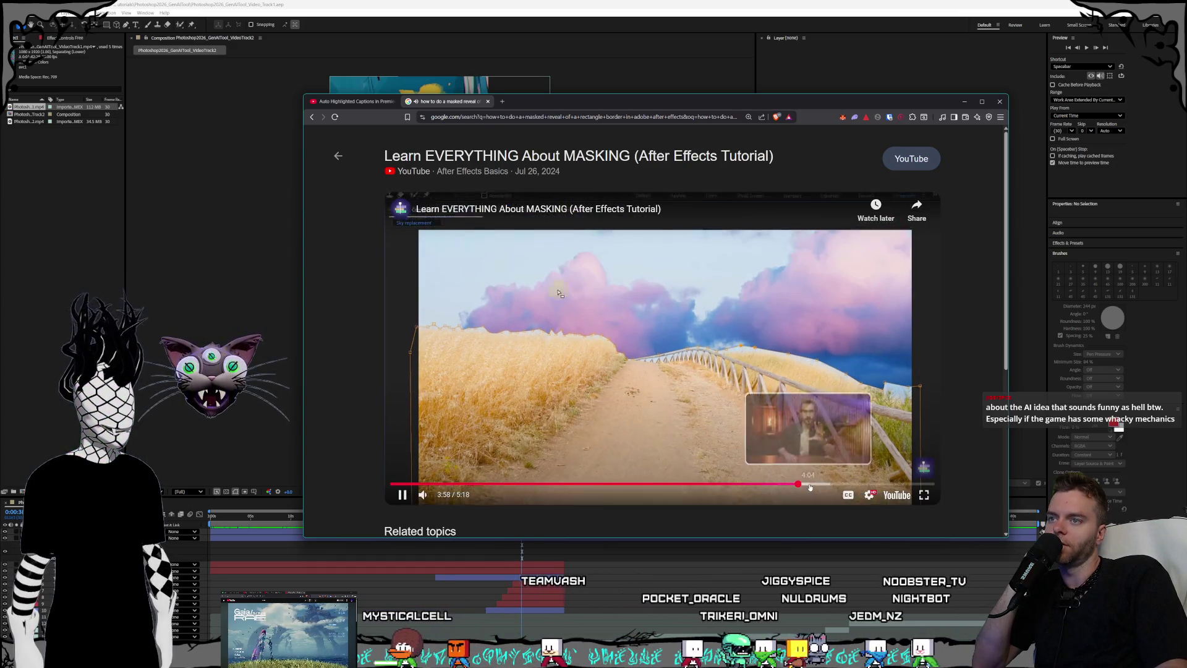
{"action": "left_click", "coordinate": [810, 486]}
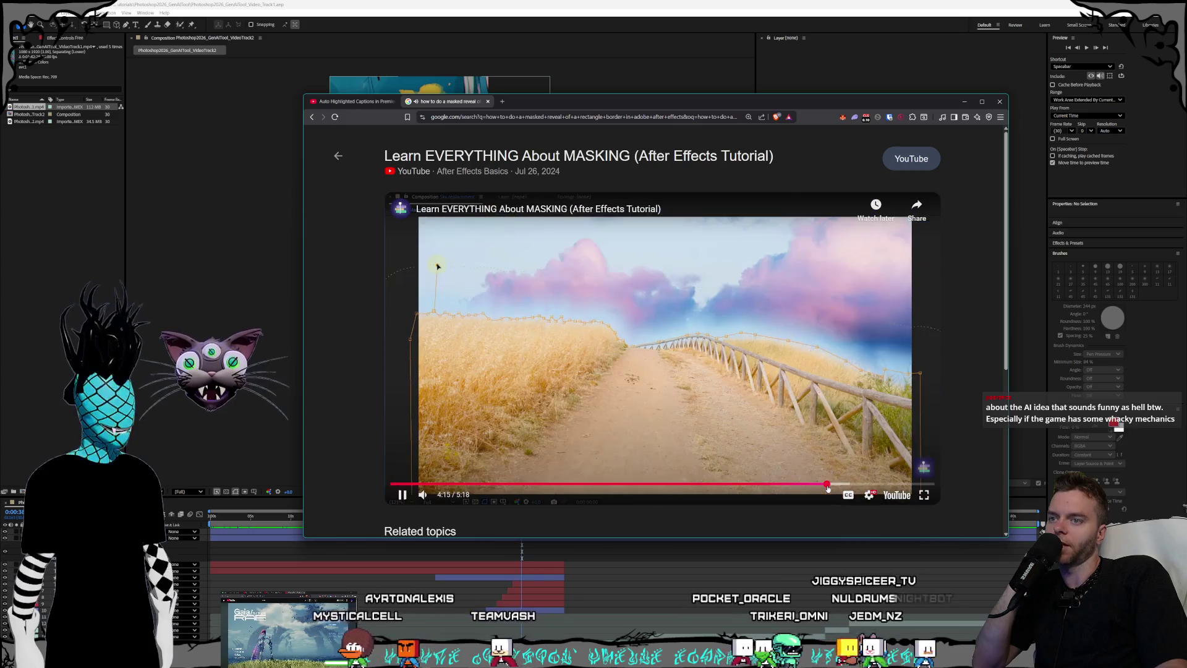
{"action": "left_click", "coordinate": [847, 486]}
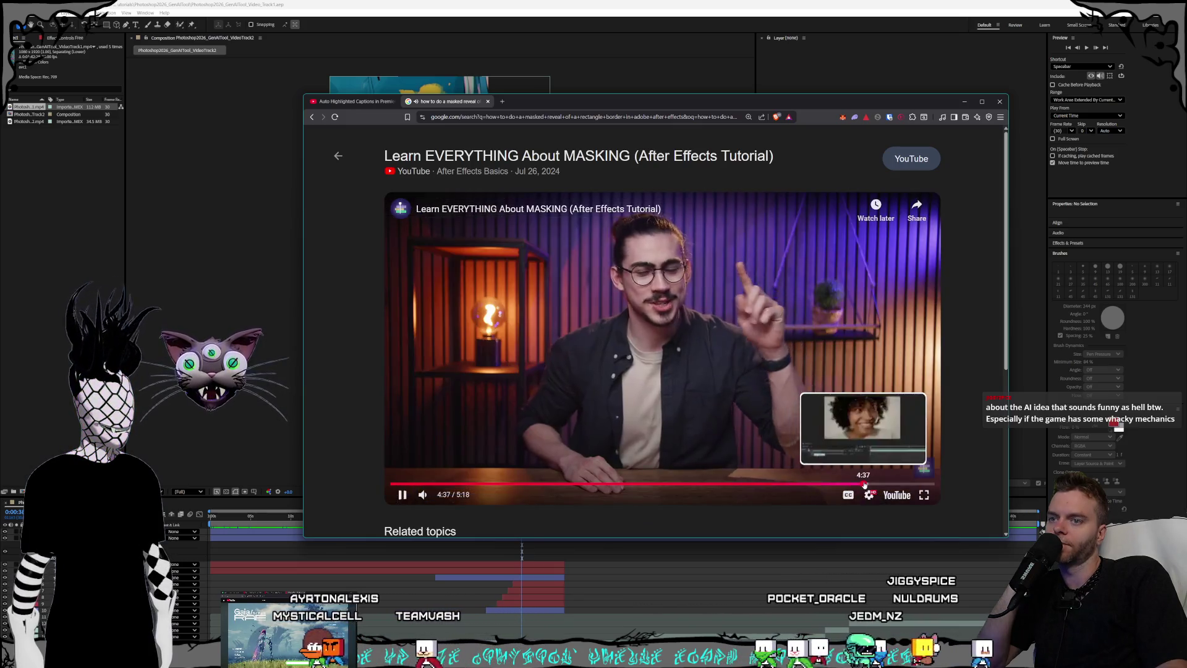
{"action": "left_click", "coordinate": [880, 484]}
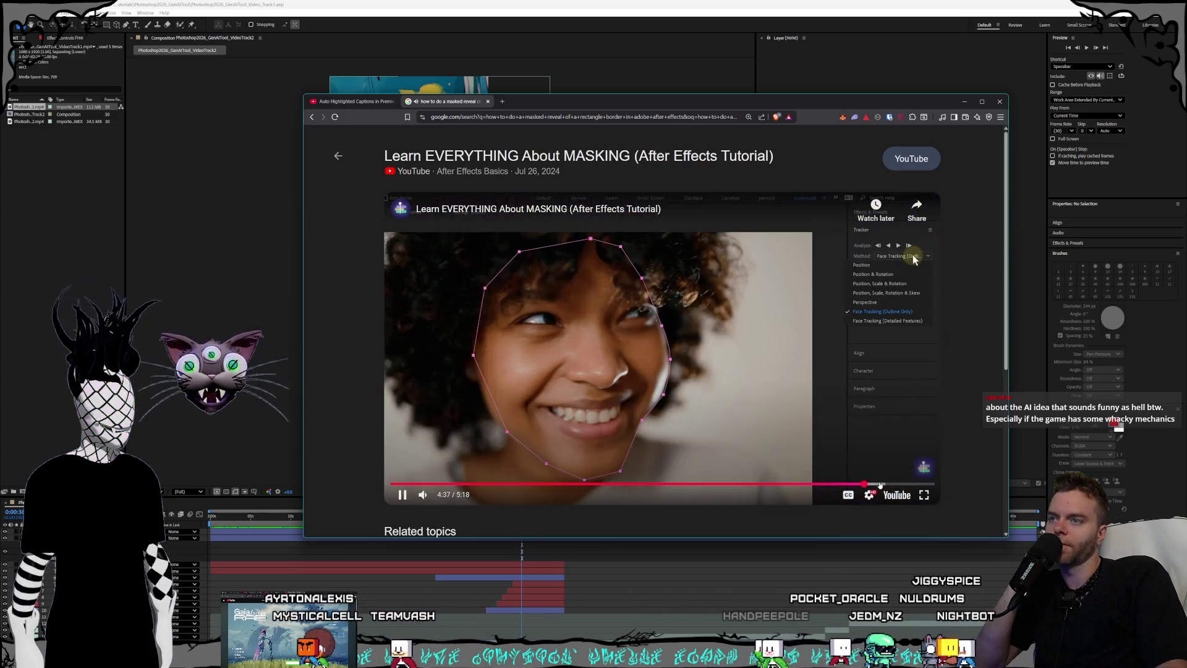
{"action": "left_click", "coordinate": [920, 484]}
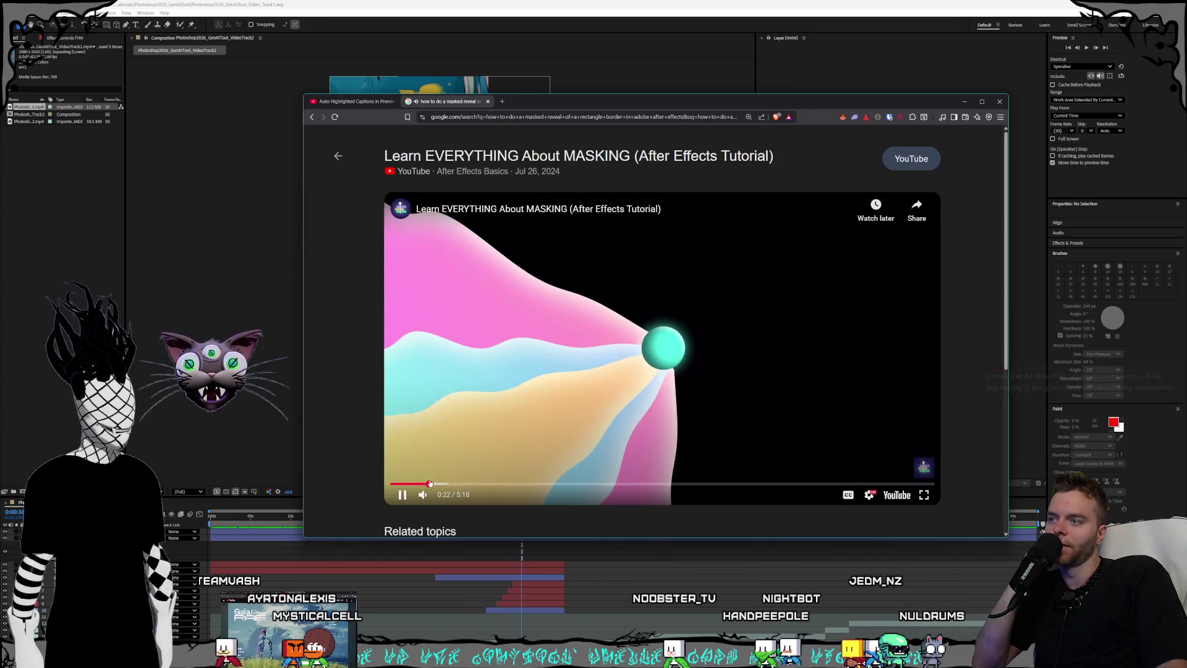
{"action": "left_click_drag", "start_coordinate": [445, 485], "coordinate": [498, 486]}
{"action": "left_click", "coordinate": [468, 485]}
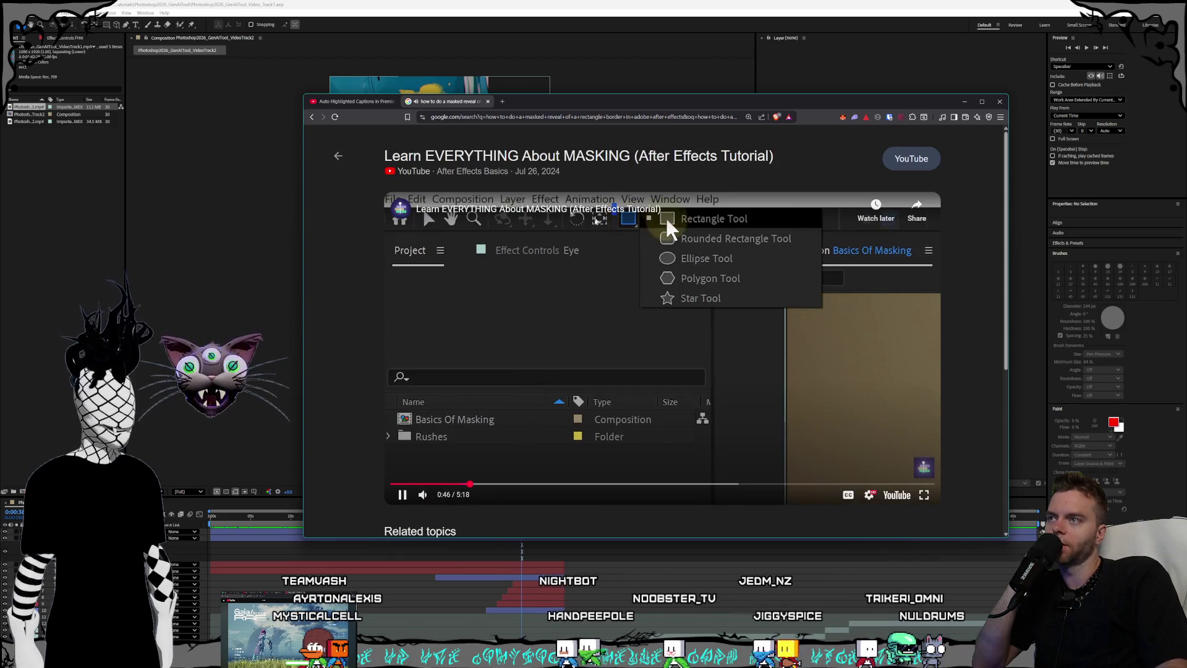
{"action": "key", "text": "space"}
{"action": "left_click", "coordinate": [312, 117]}
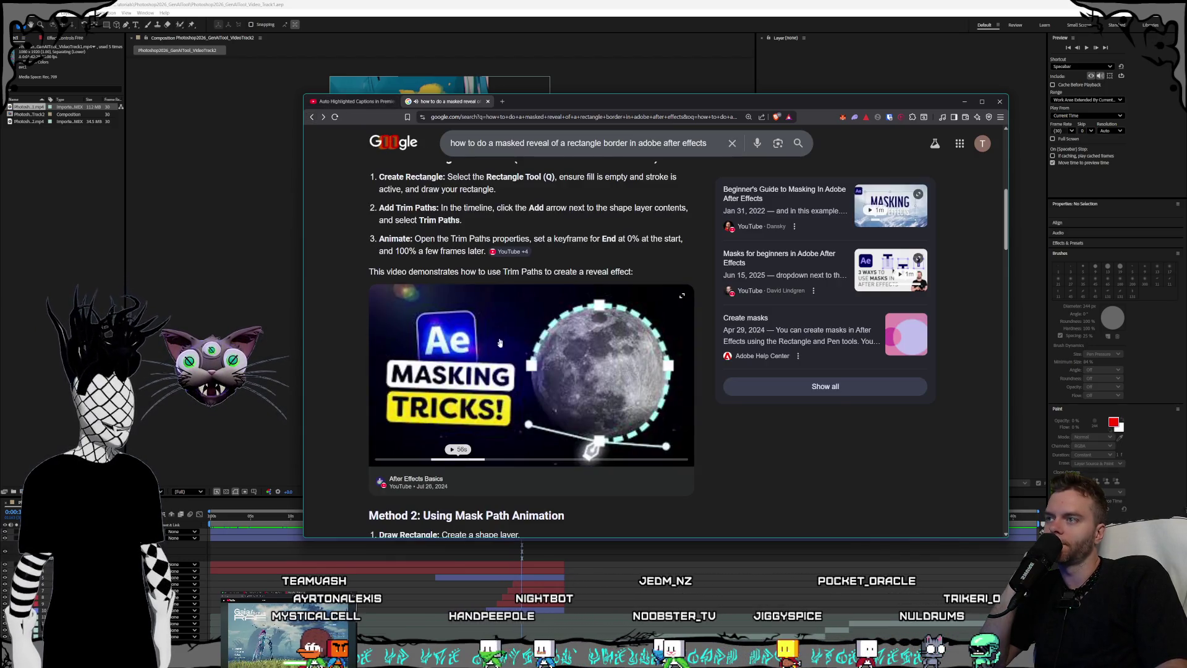
Step: Read down the AI Overview to Method 2 (Mask Path) and Method 3 (Linear Wipe), then open a new tab
{"action": "scroll", "coordinate": [563, 374], "scroll_direction": "down", "scroll_amount": 3}
{"action": "scroll", "coordinate": [563, 375], "scroll_direction": "down", "scroll_amount": 1}
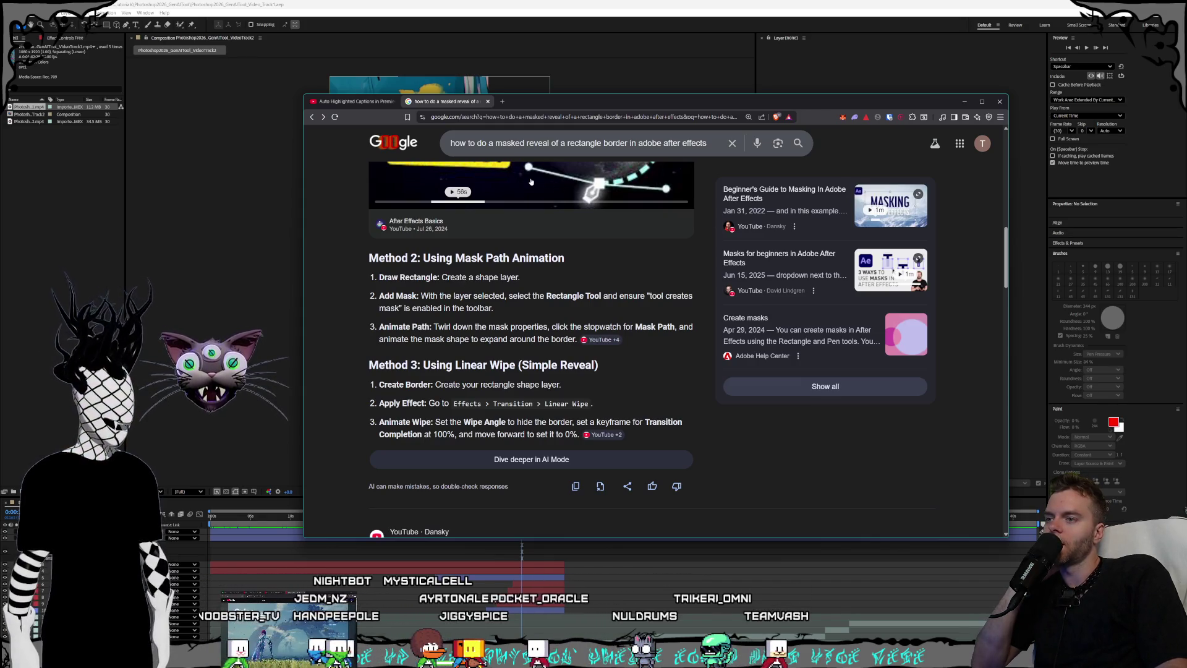
{"action": "left_click", "coordinate": [503, 102]}
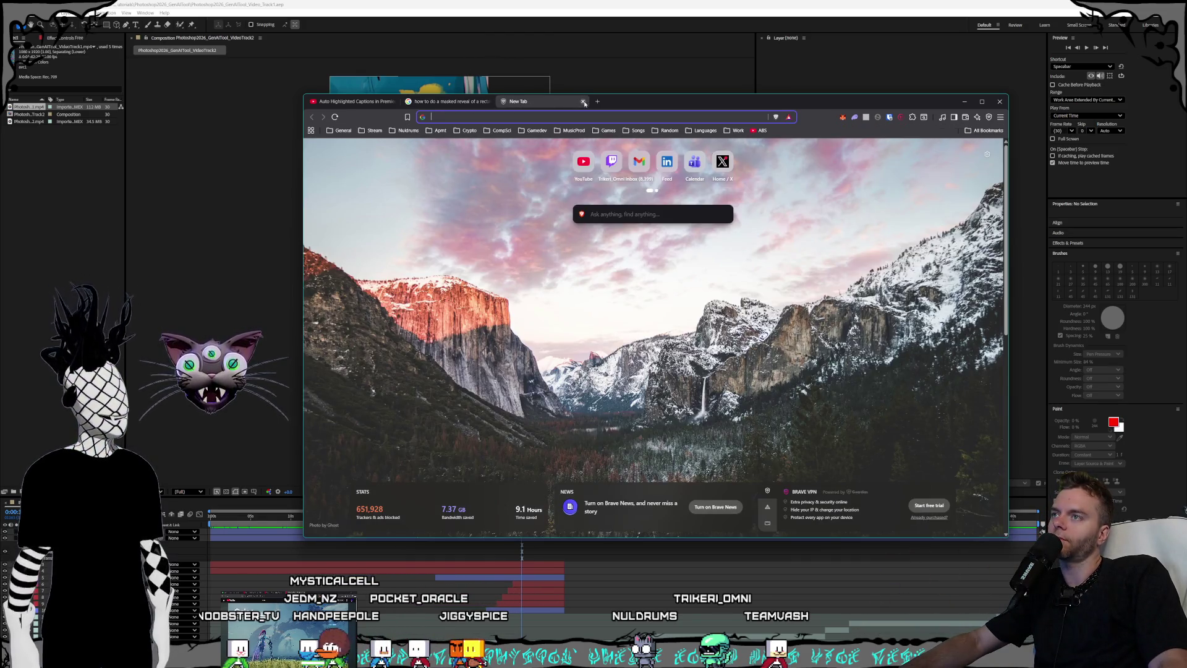
Step: Discard the blank New Tab
{"action": "left_click", "coordinate": [583, 102]}
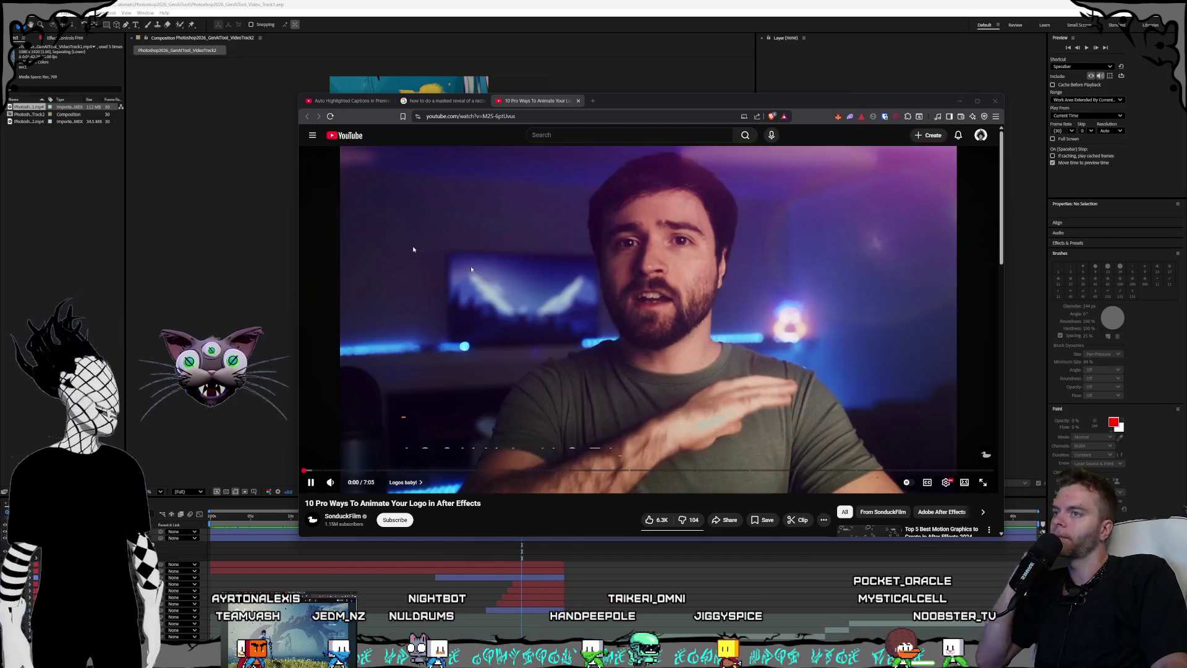
Step: Skim the logo animation tutorial forward from 4:31 through 6:04 to the 3D logo scene
{"action": "left_click", "coordinate": [491, 400]}
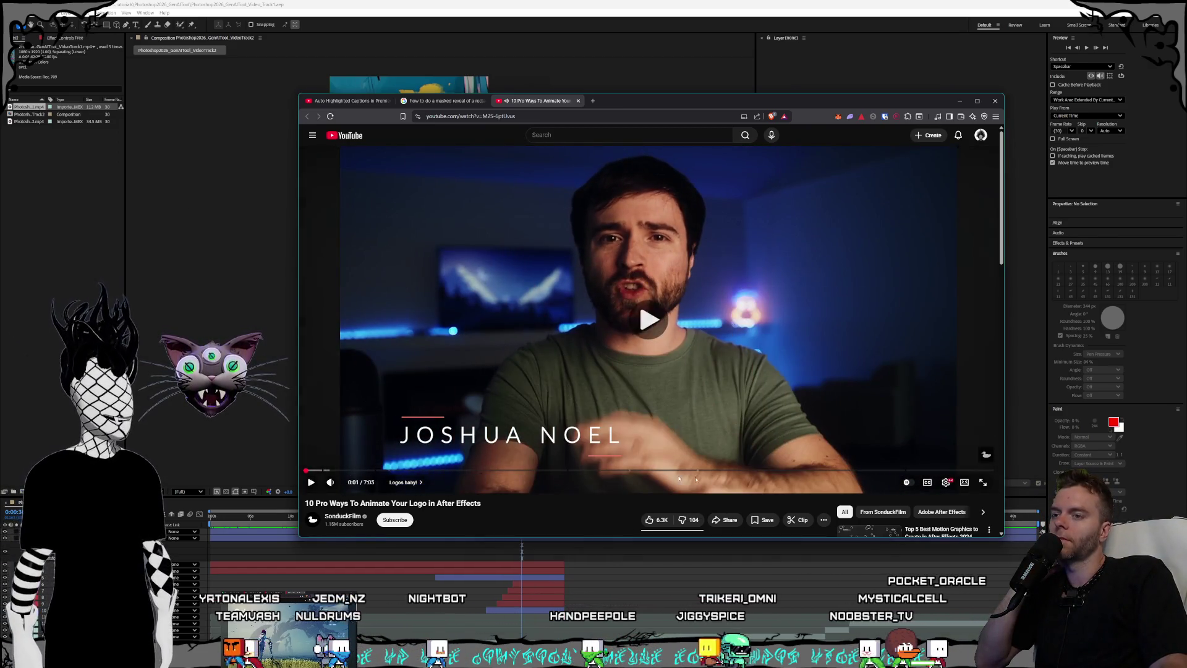
{"action": "key", "text": "space"}
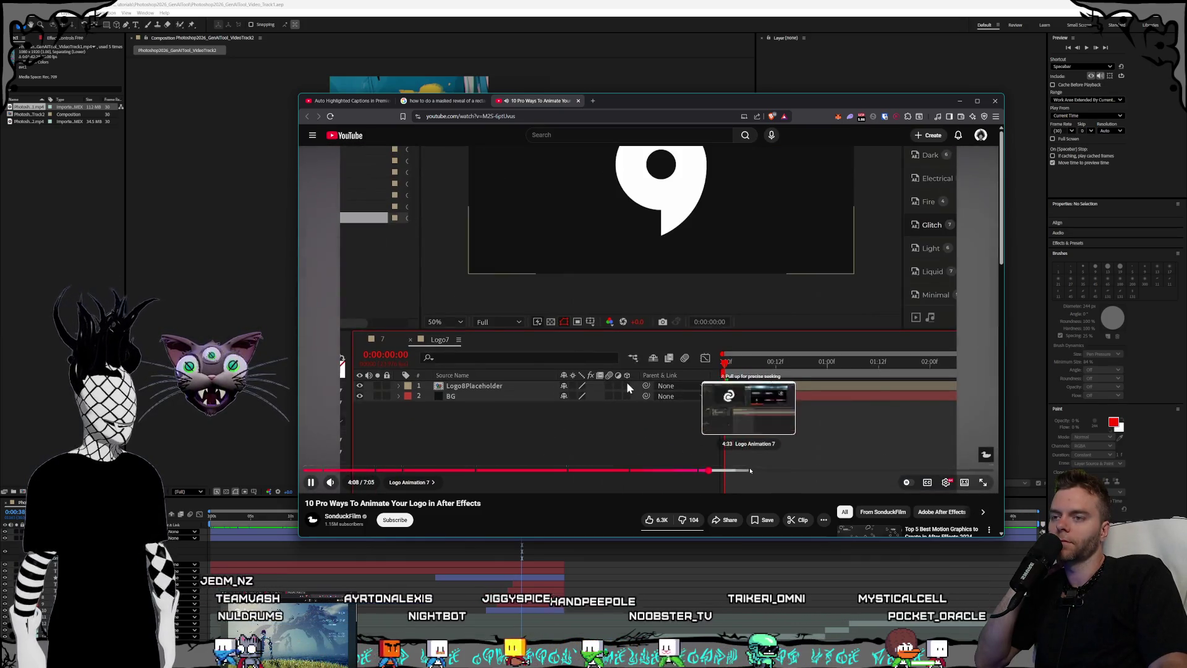
{"action": "left_click", "coordinate": [746, 471]}
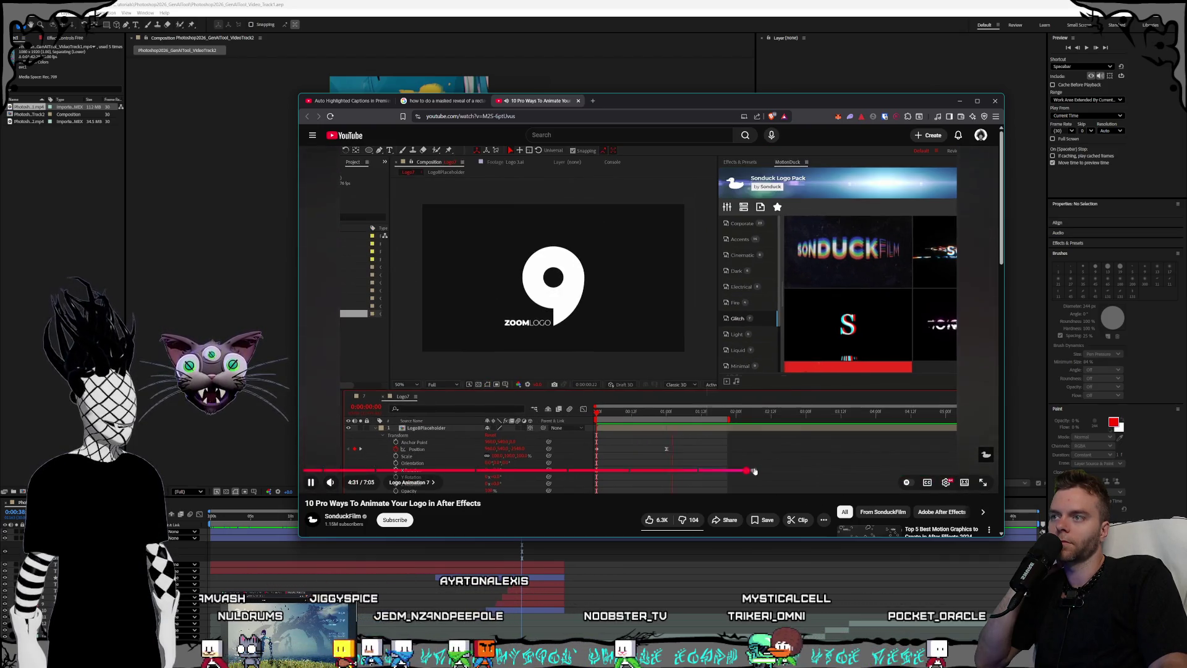
{"action": "left_click", "coordinate": [776, 471]}
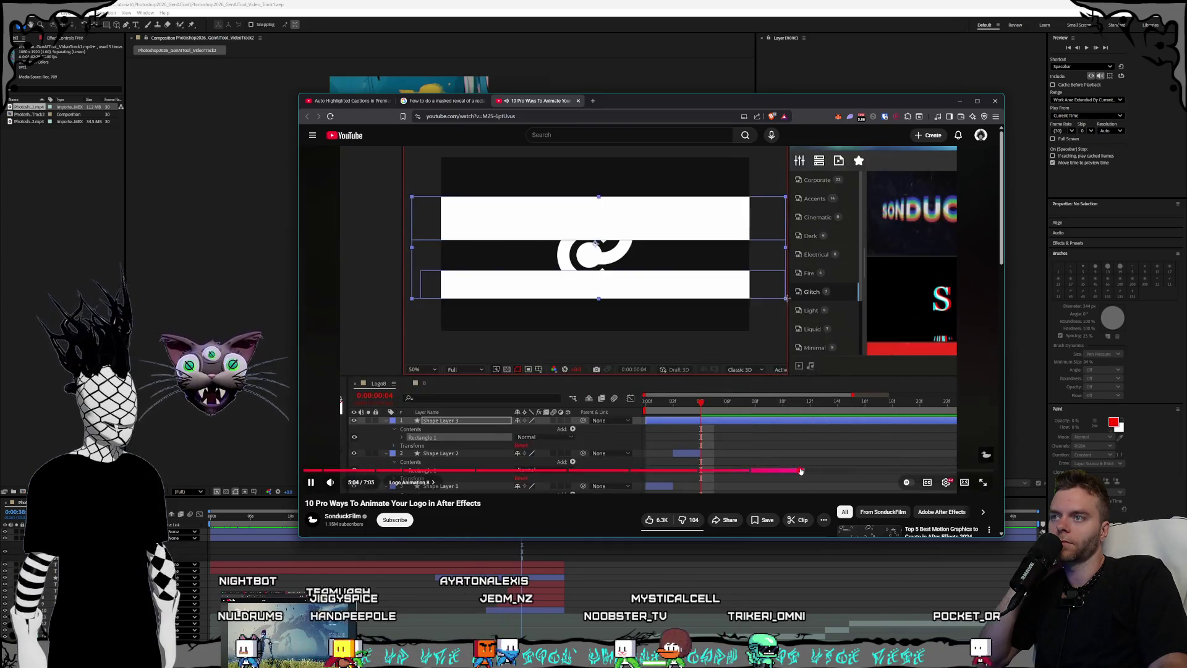
{"action": "left_click", "coordinate": [813, 471]}
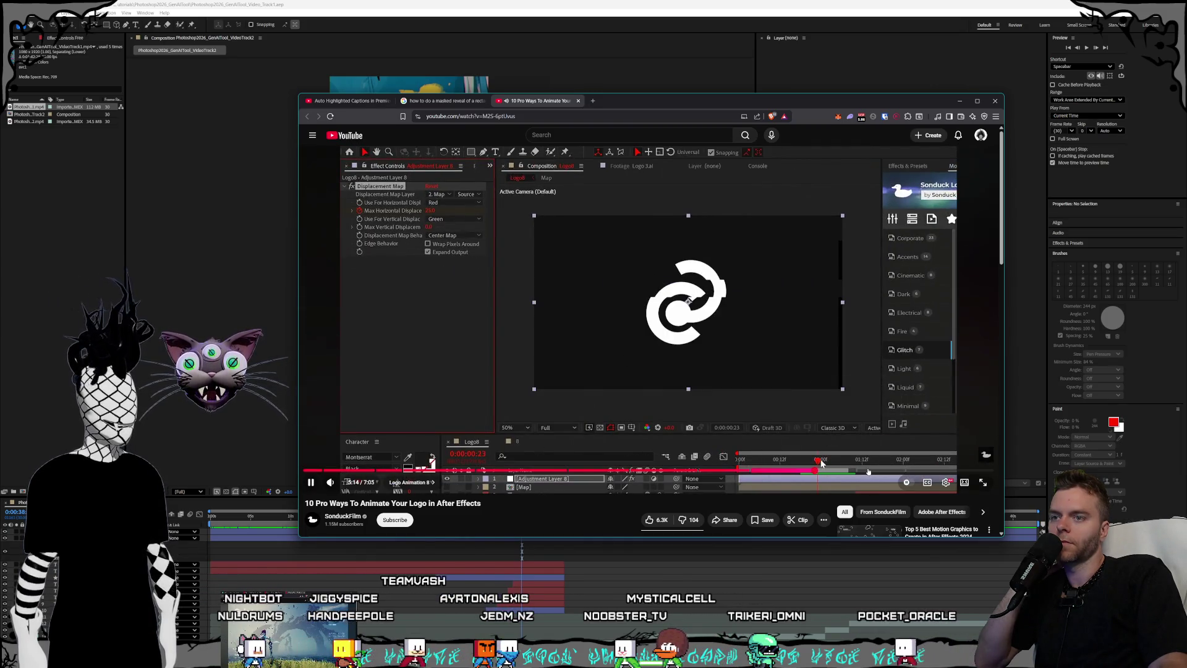
{"action": "left_click", "coordinate": [868, 471]}
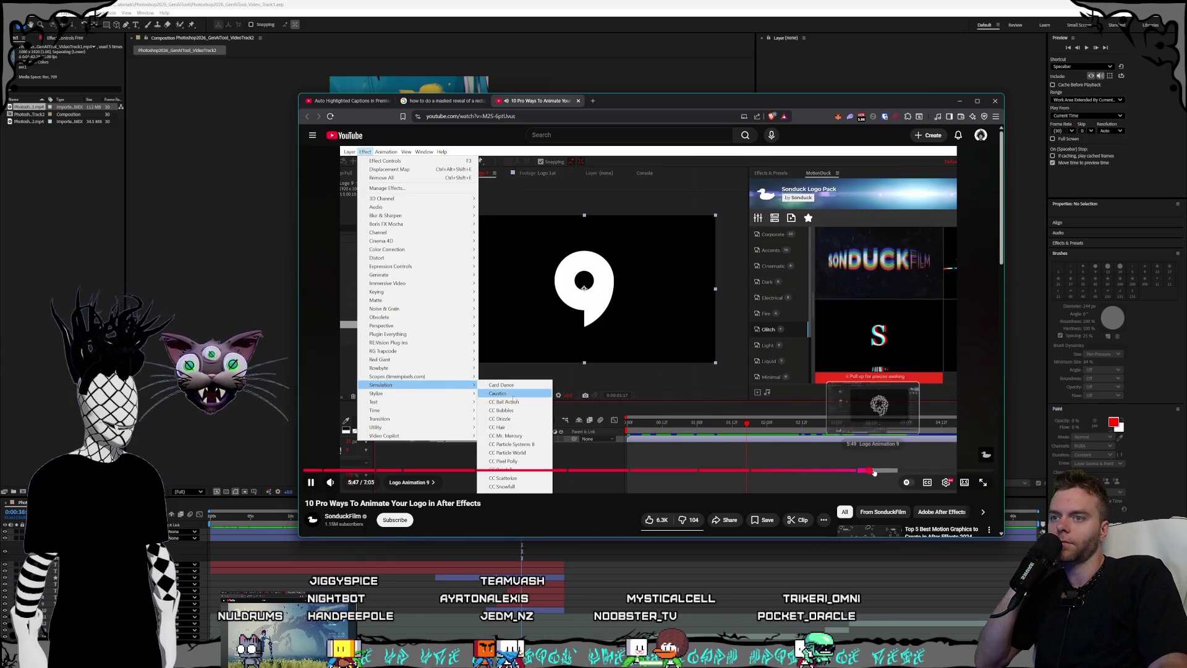
{"action": "left_click", "coordinate": [896, 471]}
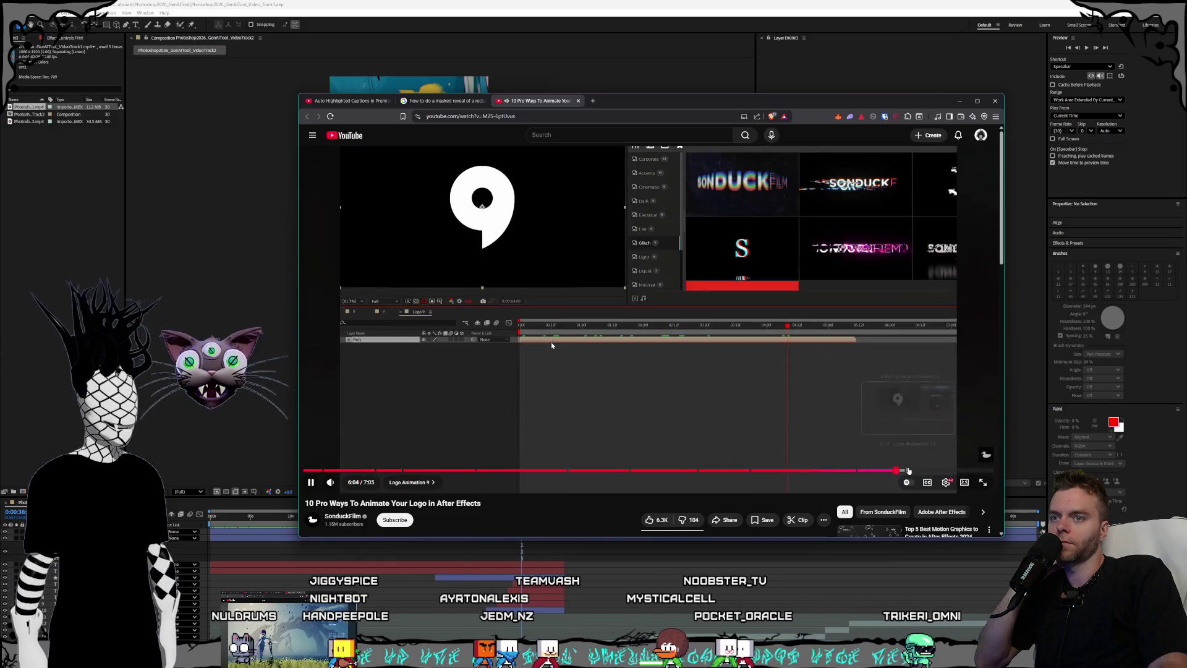
{"action": "left_click", "coordinate": [921, 471]}
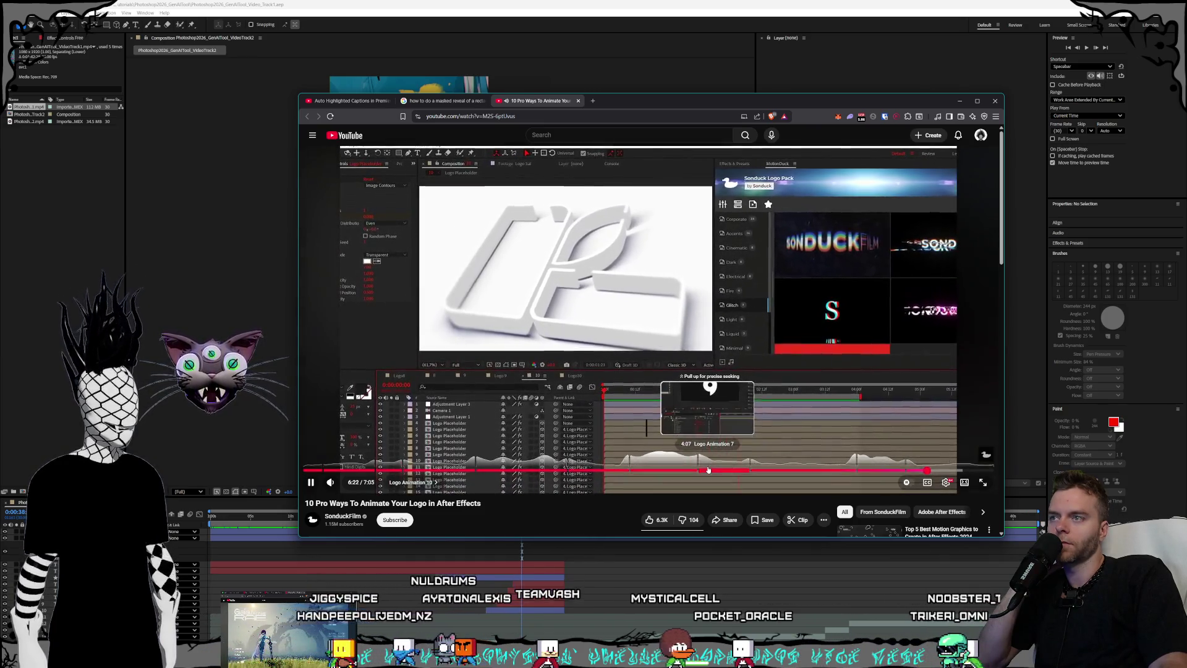
Step: Step back through 4:08, 3:48 and 3:22, then pause on the BRANDNAME logo at 3:20
{"action": "left_click", "coordinate": [721, 472]}
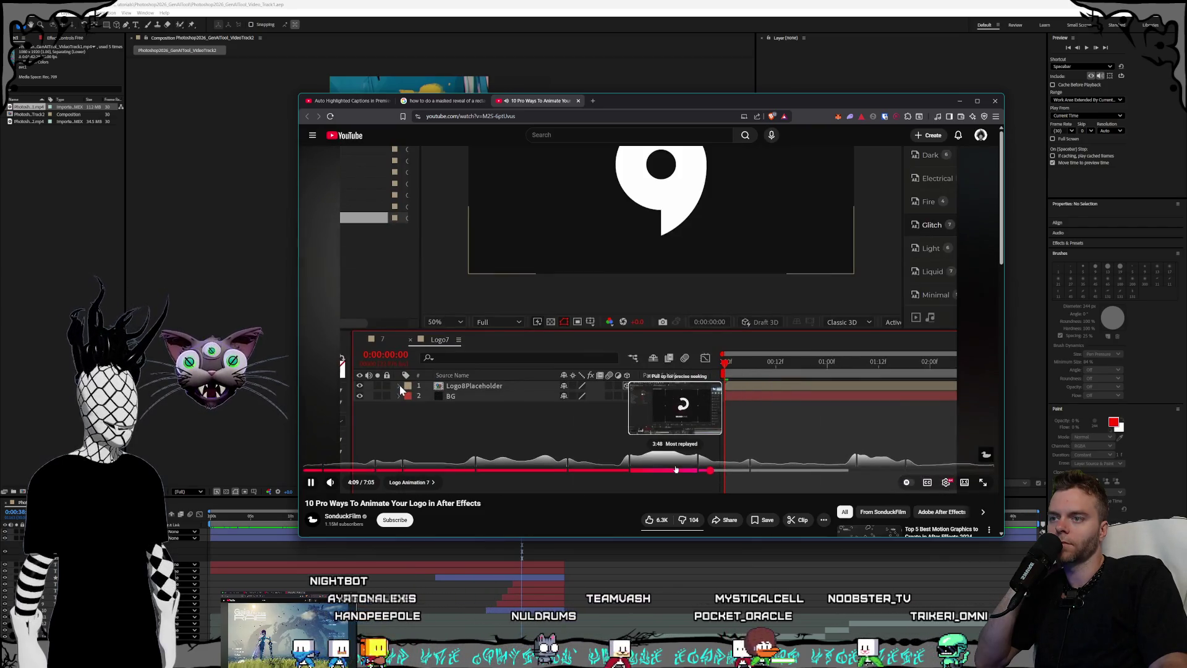
{"action": "left_click", "coordinate": [676, 470]}
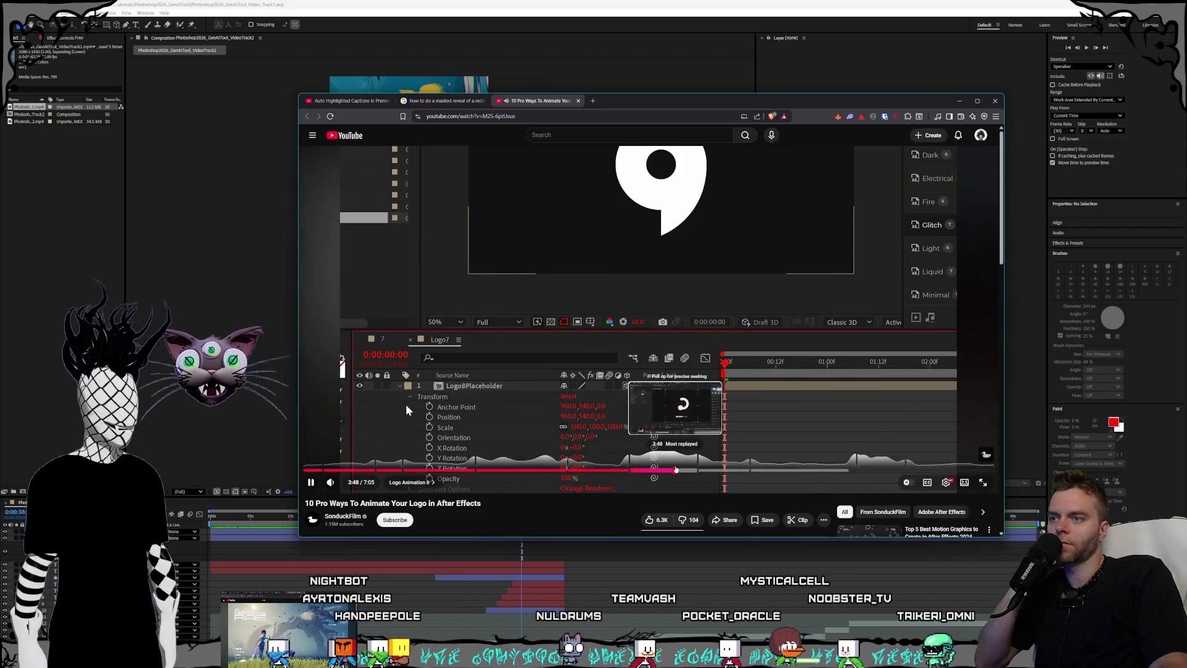
{"action": "left_click", "coordinate": [637, 472]}
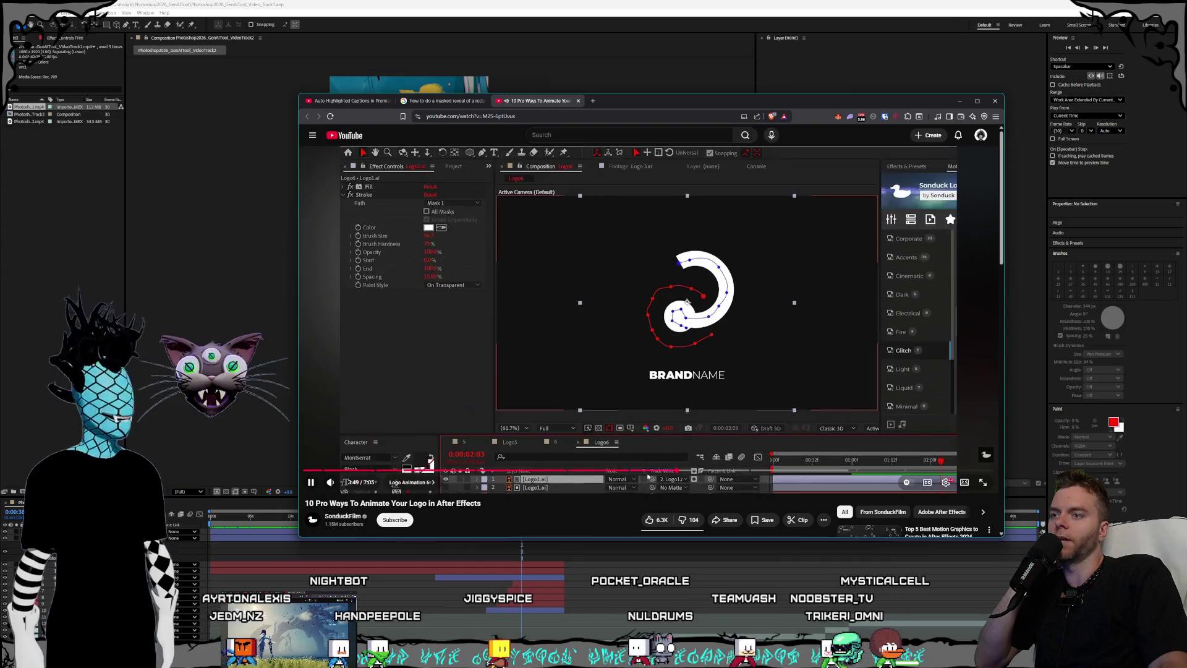
{"action": "left_click", "coordinate": [633, 471]}
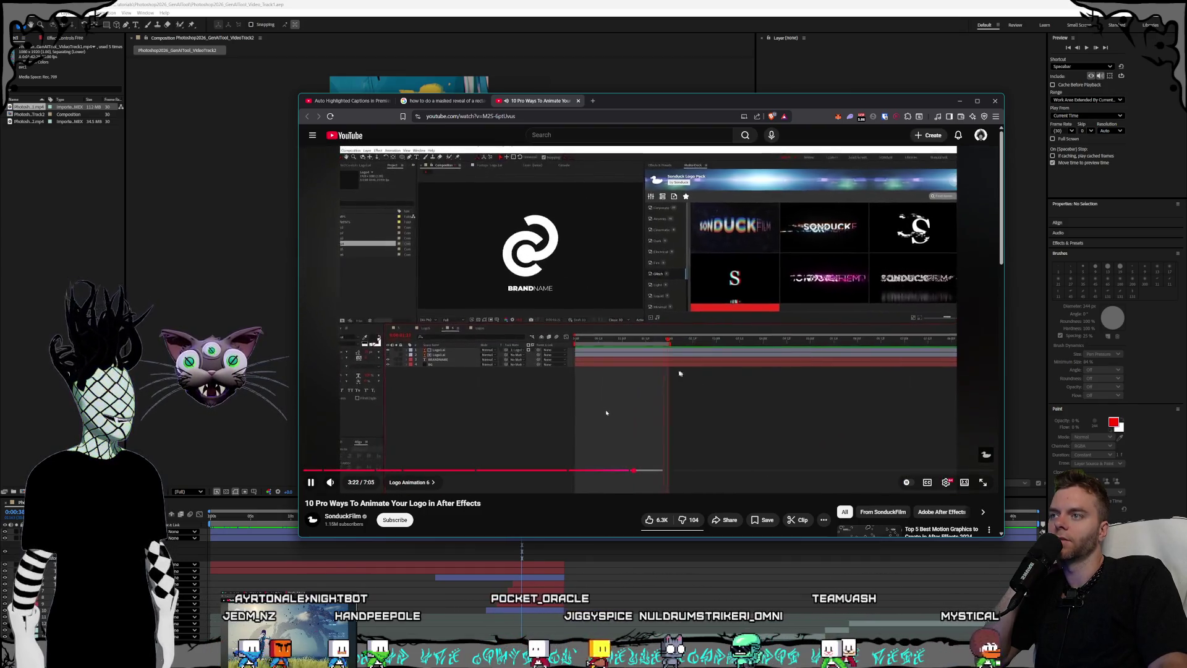
{"action": "left_click", "coordinate": [627, 471]}
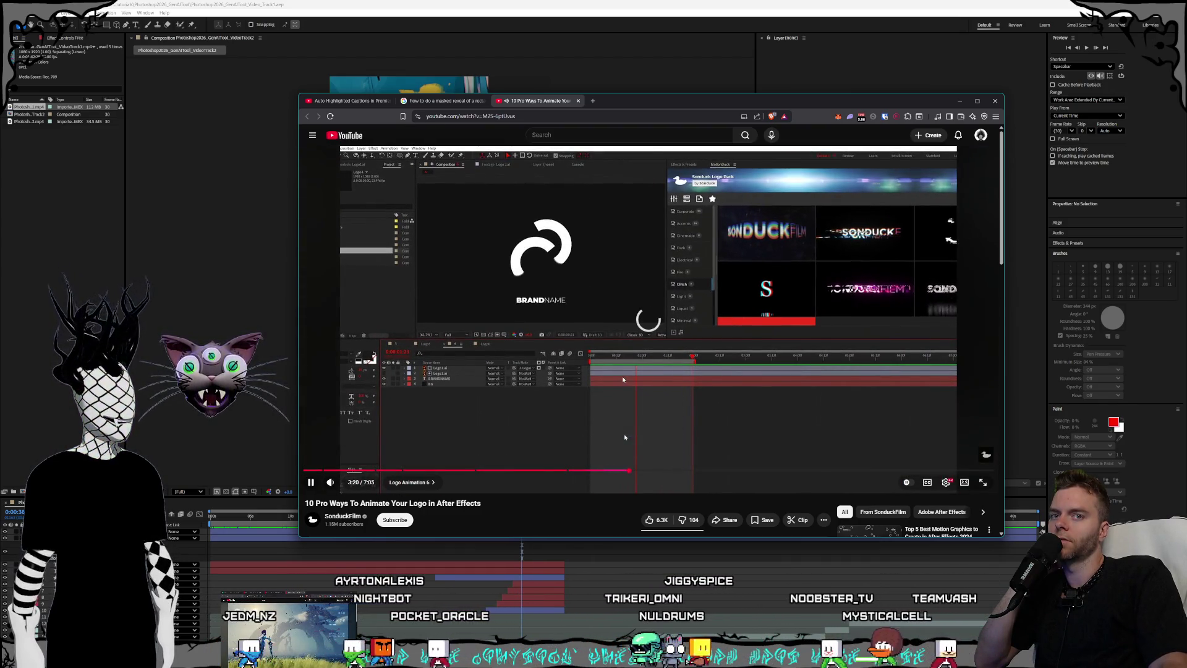
{"action": "left_click", "coordinate": [625, 437]}
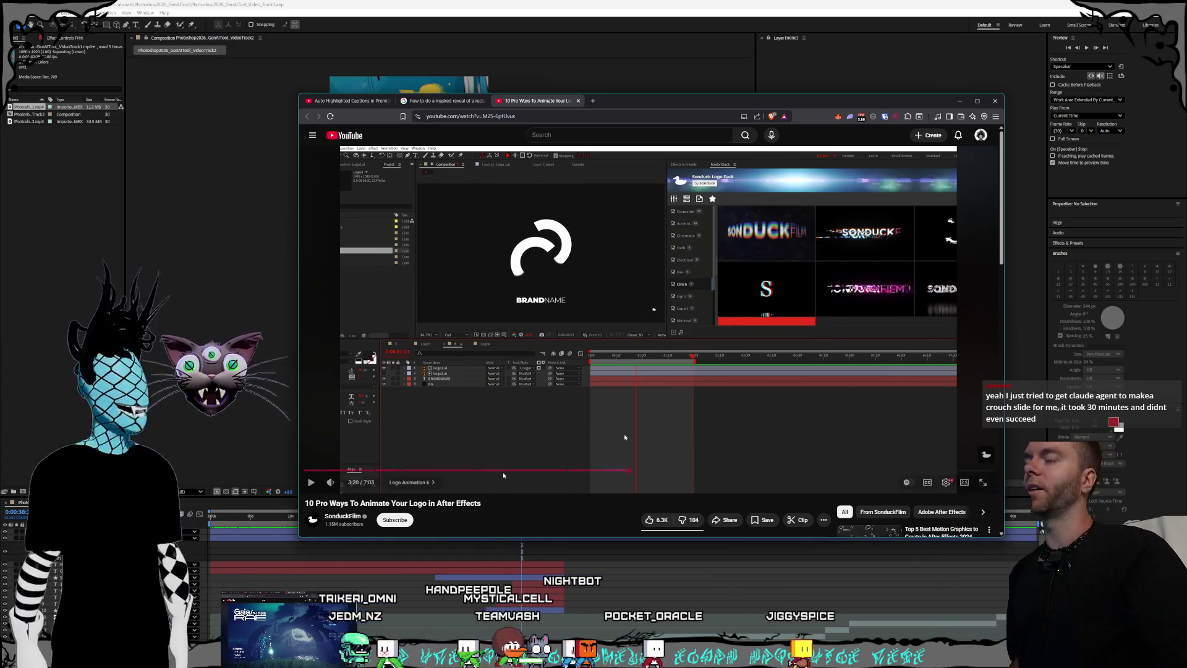
Step: Keep the logo tutorial paused on the BRANDNAME scene at 3:20 in 'Logo Animation 6'
{"action": "mouse_move", "coordinate": [685, 320]}
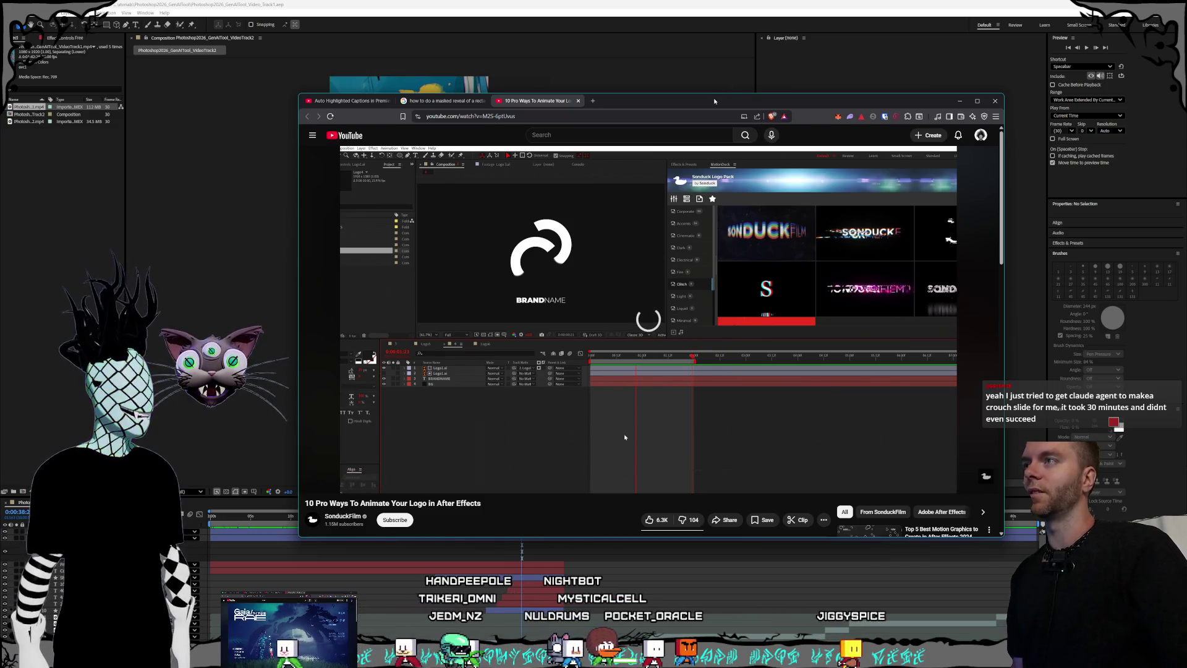
Step: Enlarge and reposition the browser window around the logo tutorial, then scroll toward its description
{"action": "left_click_drag", "start_coordinate": [1003, 97], "coordinate": [1028, 54]}
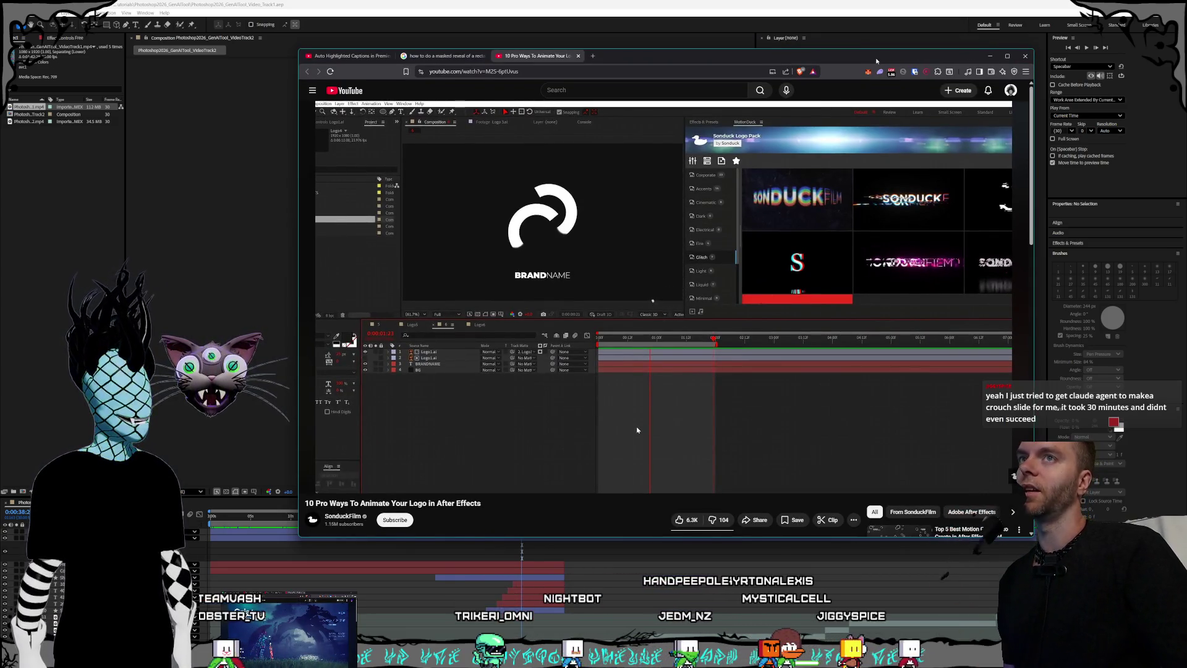
{"action": "left_click_drag", "start_coordinate": [874, 60], "coordinate": [874, 57]}
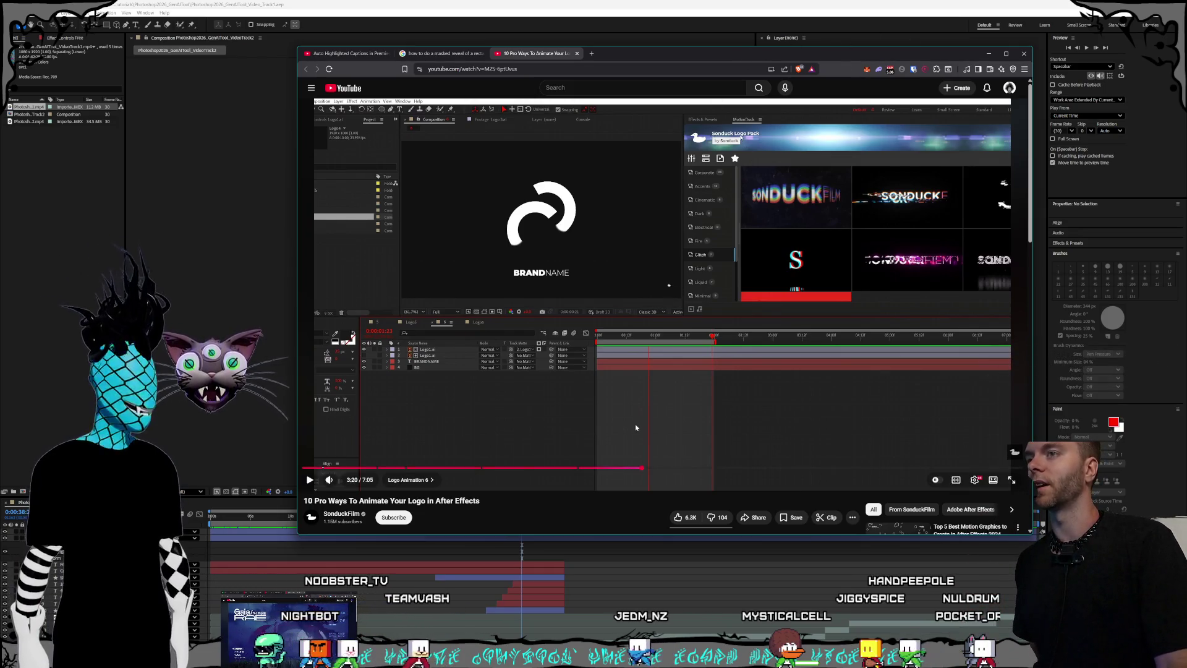
{"action": "key", "text": "ctrl+a"}
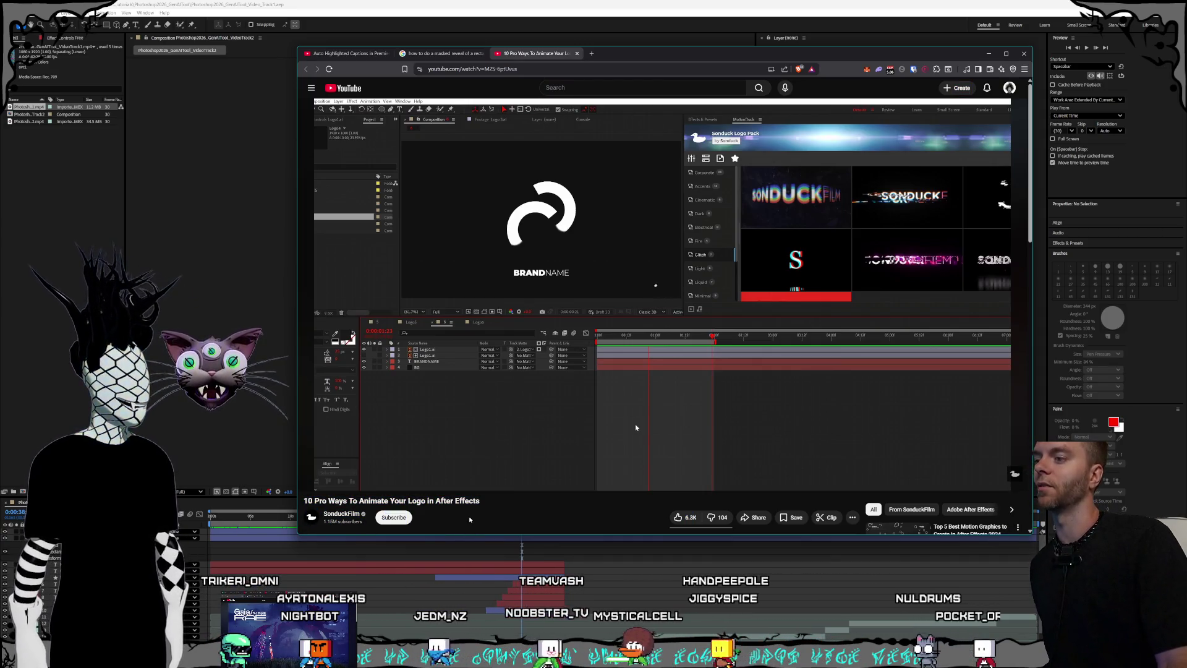
{"action": "left_click", "coordinate": [483, 520]}
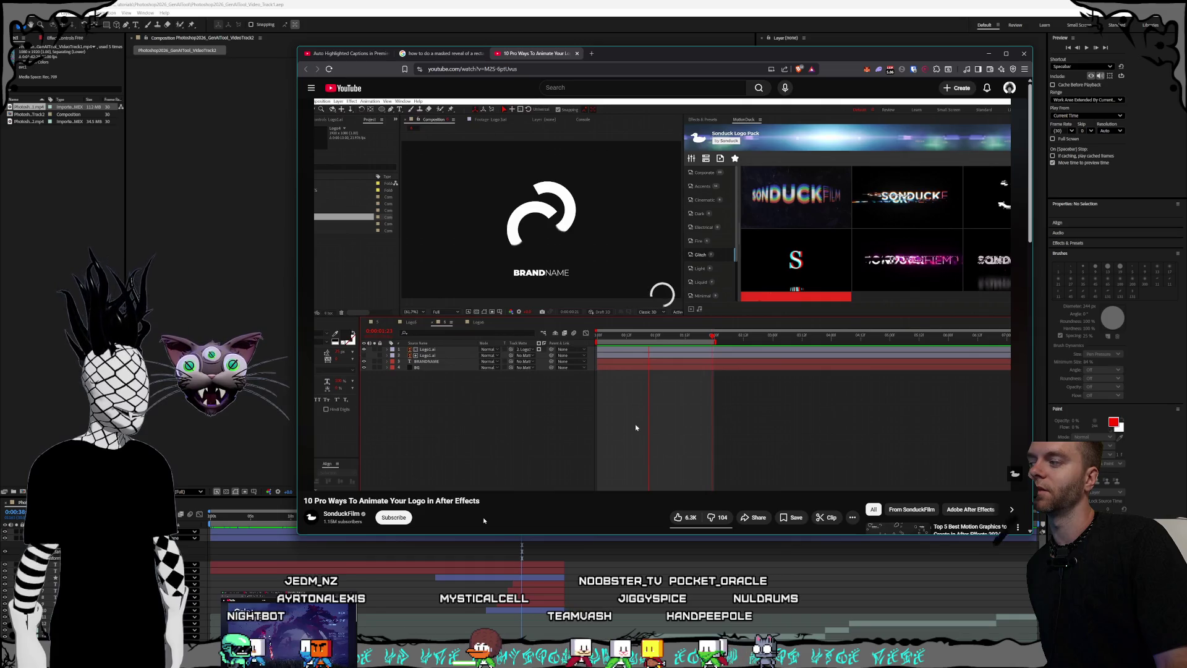
{"action": "key", "text": "ctrl+a"}
{"action": "left_click", "coordinate": [442, 518]}
{"action": "scroll", "coordinate": [457, 511], "scroll_direction": "down", "scroll_amount": 1}
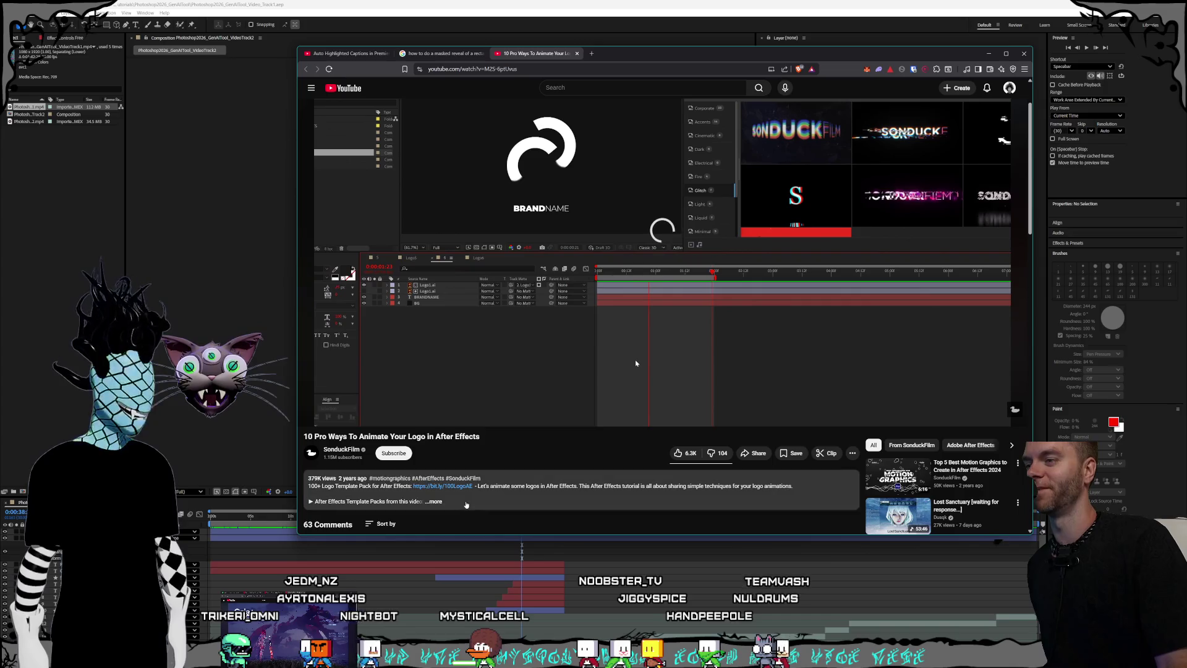
Step: Expand the tutorial's full description, read its links, return to the top, and pause at 3:20
{"action": "left_click", "coordinate": [467, 504]}
{"action": "scroll", "coordinate": [466, 505], "scroll_direction": "down", "scroll_amount": 2}
{"action": "left_click_drag", "start_coordinate": [429, 482], "coordinate": [315, 411]}
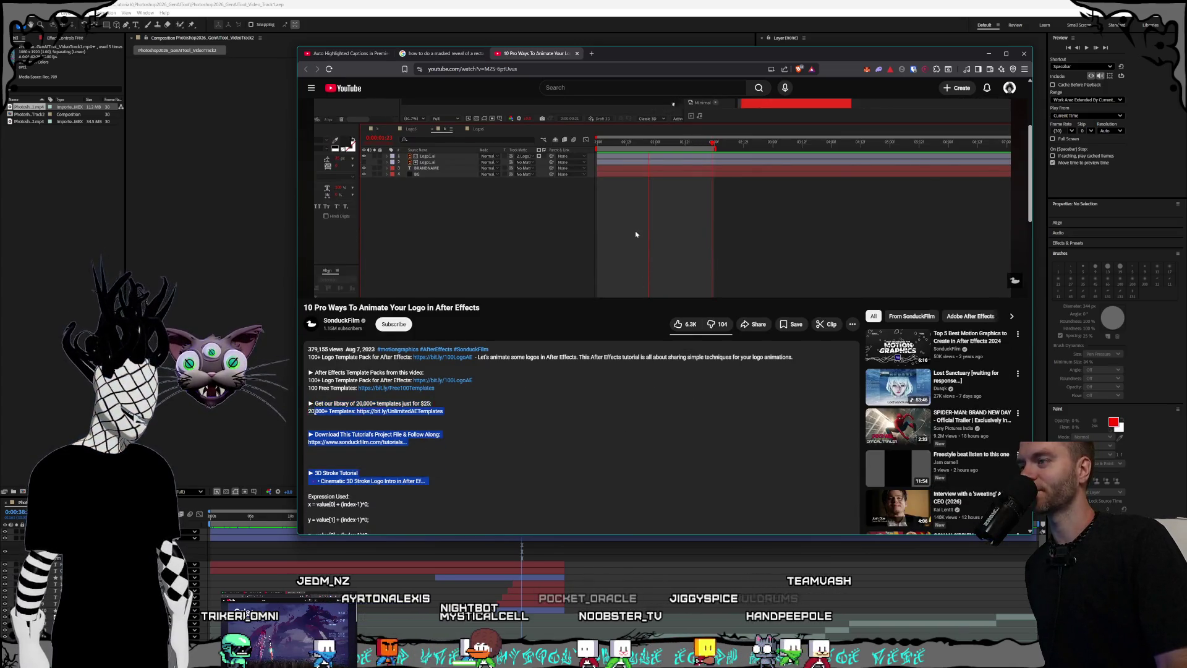
{"action": "scroll", "coordinate": [510, 507], "scroll_direction": "up", "scroll_amount": 3}
{"action": "key", "text": "ctrl+a"}
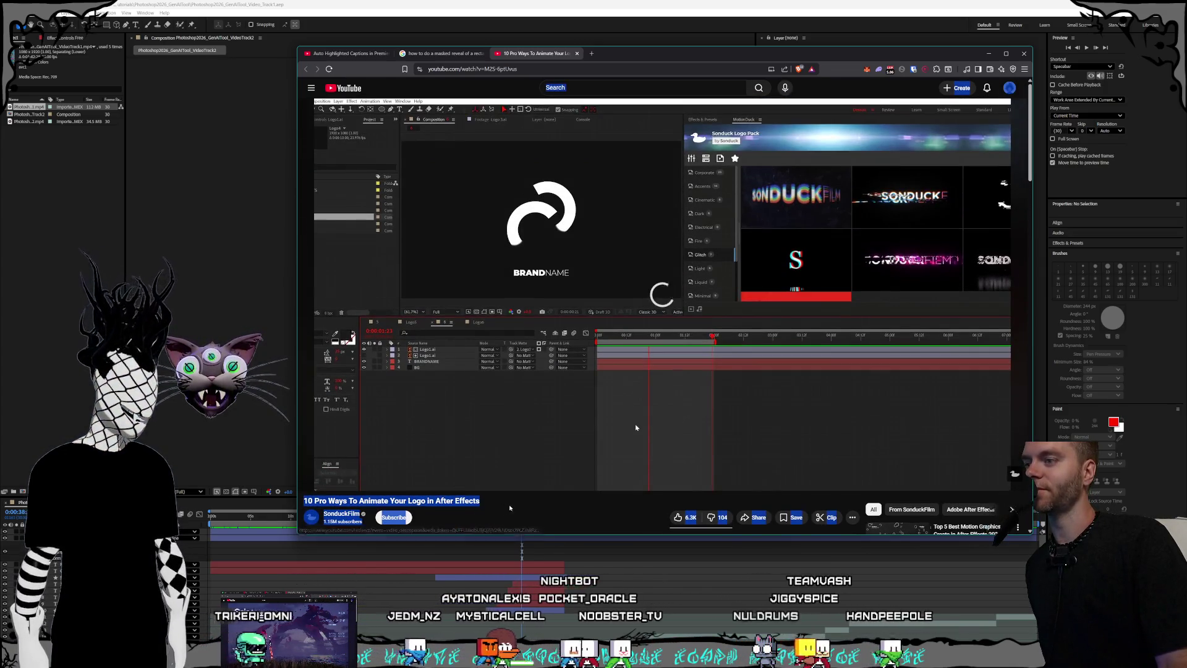
{"action": "left_click", "coordinate": [509, 507]}
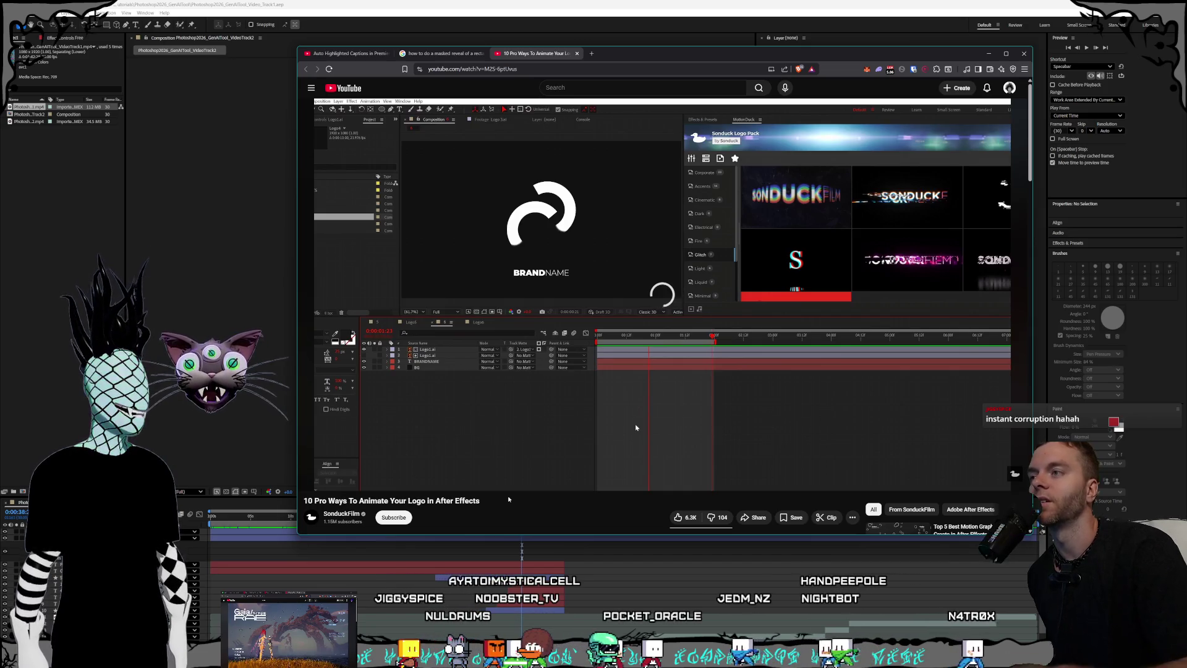
{"action": "left_click", "coordinate": [540, 330]}
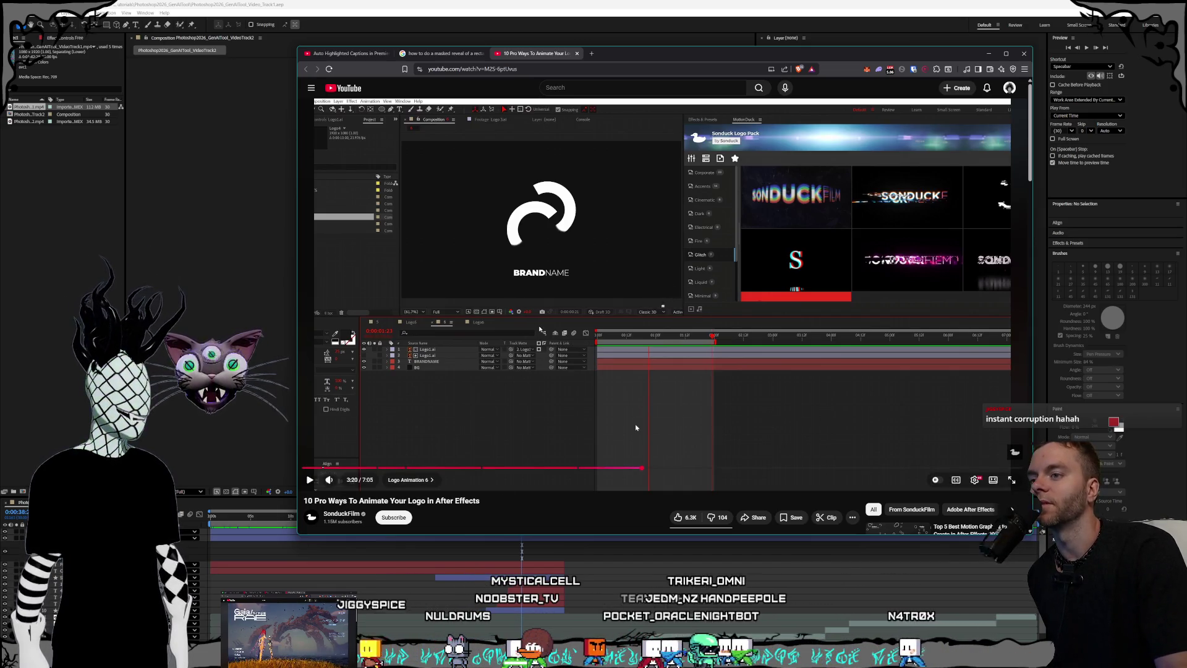
Step: Replay the tutorial briefly, pause it at 3:20, then close the YouTube tab
{"action": "left_click", "coordinate": [540, 330]}
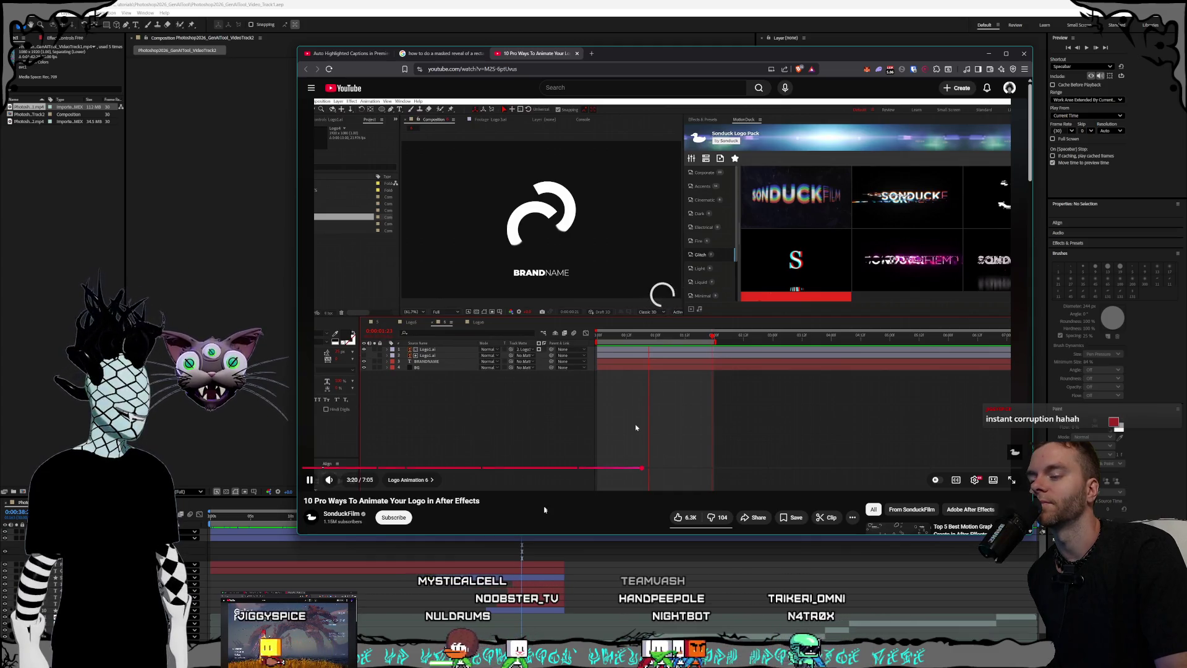
{"action": "scroll", "coordinate": [544, 509], "scroll_direction": "down", "scroll_amount": 1}
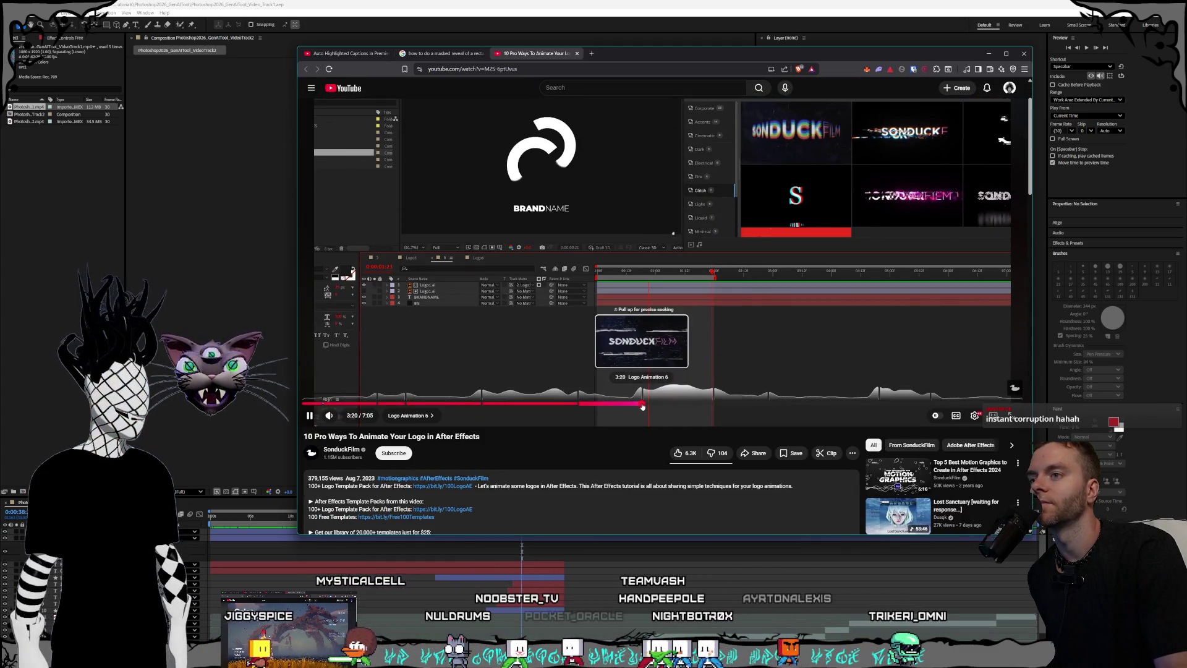
{"action": "left_click", "coordinate": [456, 342]}
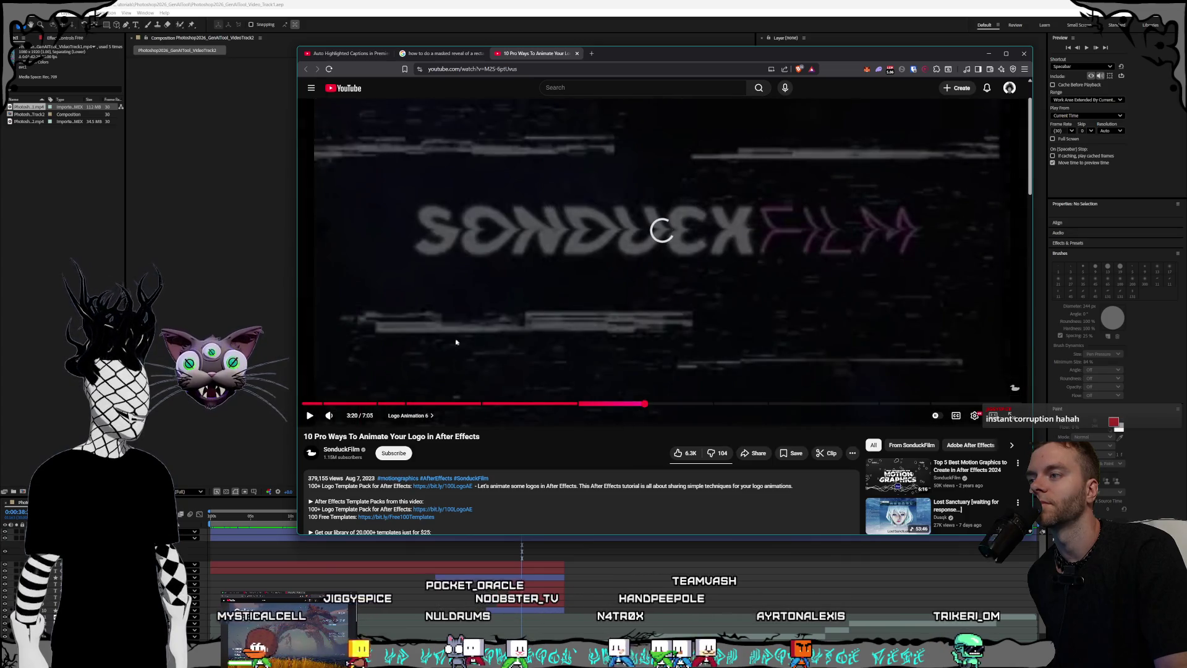
{"action": "scroll", "coordinate": [512, 367], "scroll_direction": "up", "scroll_amount": 1}
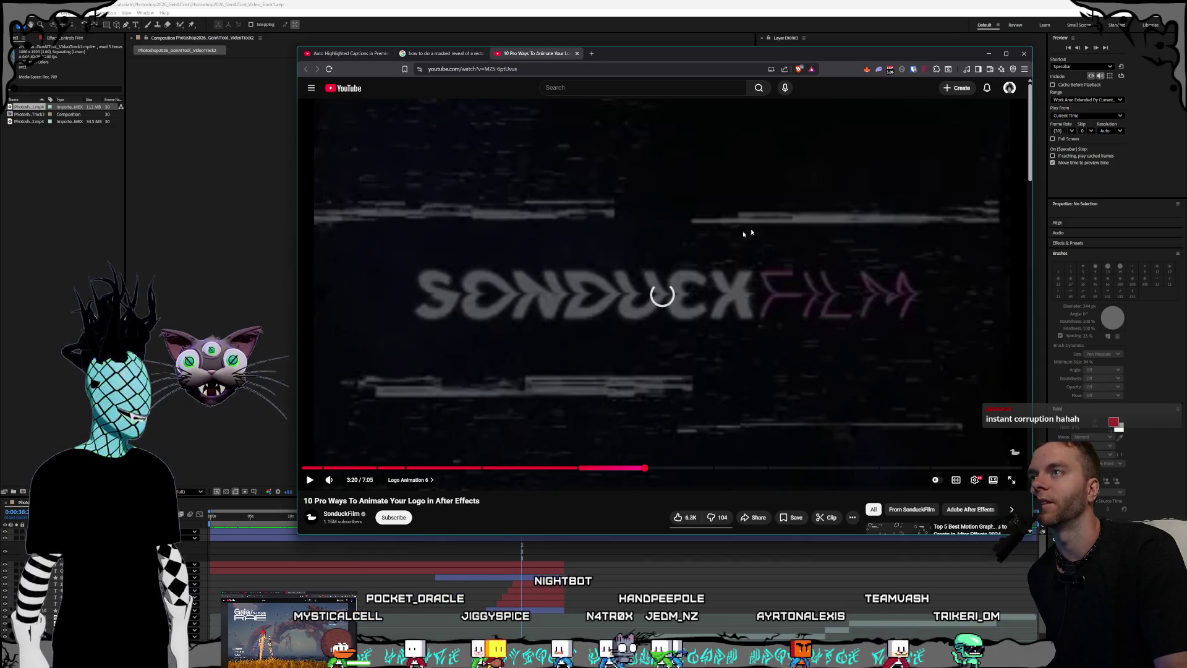
{"action": "middle_click", "coordinate": [536, 60]}
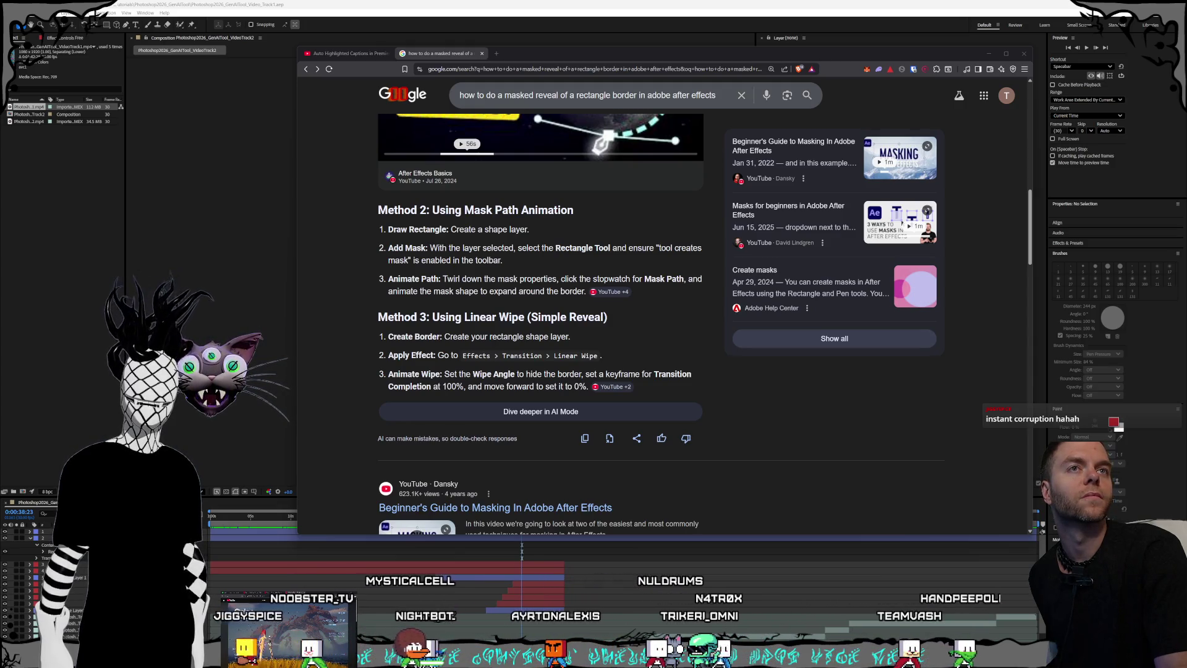
Step: Reopen the closed tutorial tab, jump to about 3:22, and play it full screen
{"action": "key", "text": "ctrl+shift+t"}
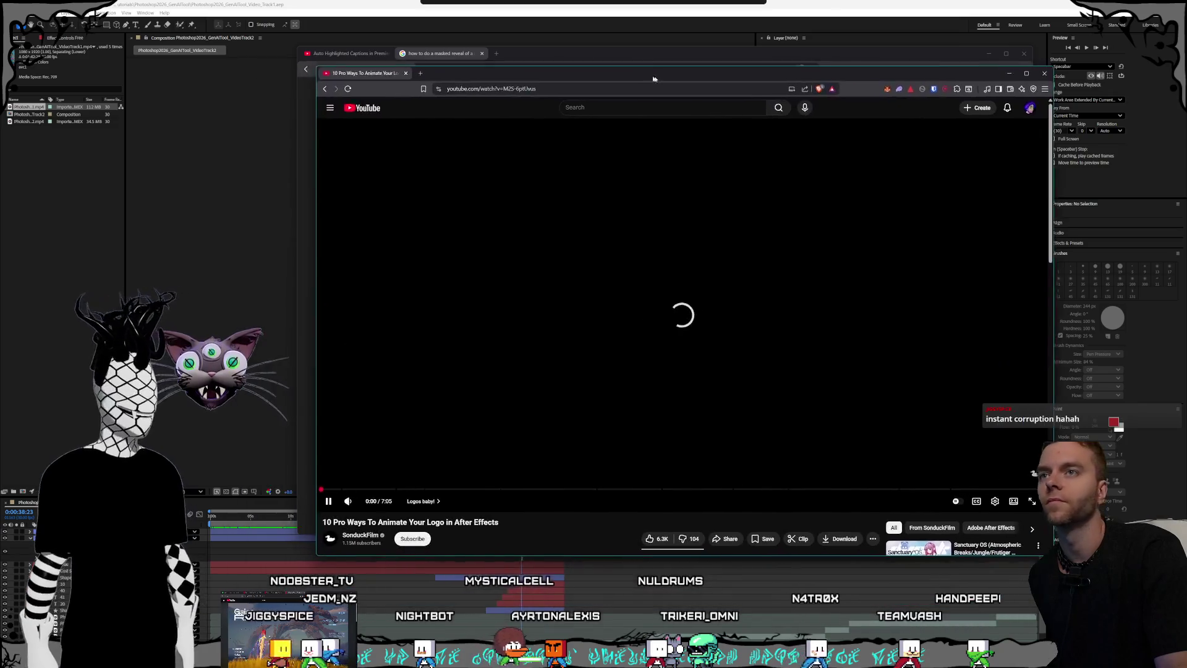
{"action": "left_click_drag", "start_coordinate": [654, 78], "coordinate": [676, 78]}
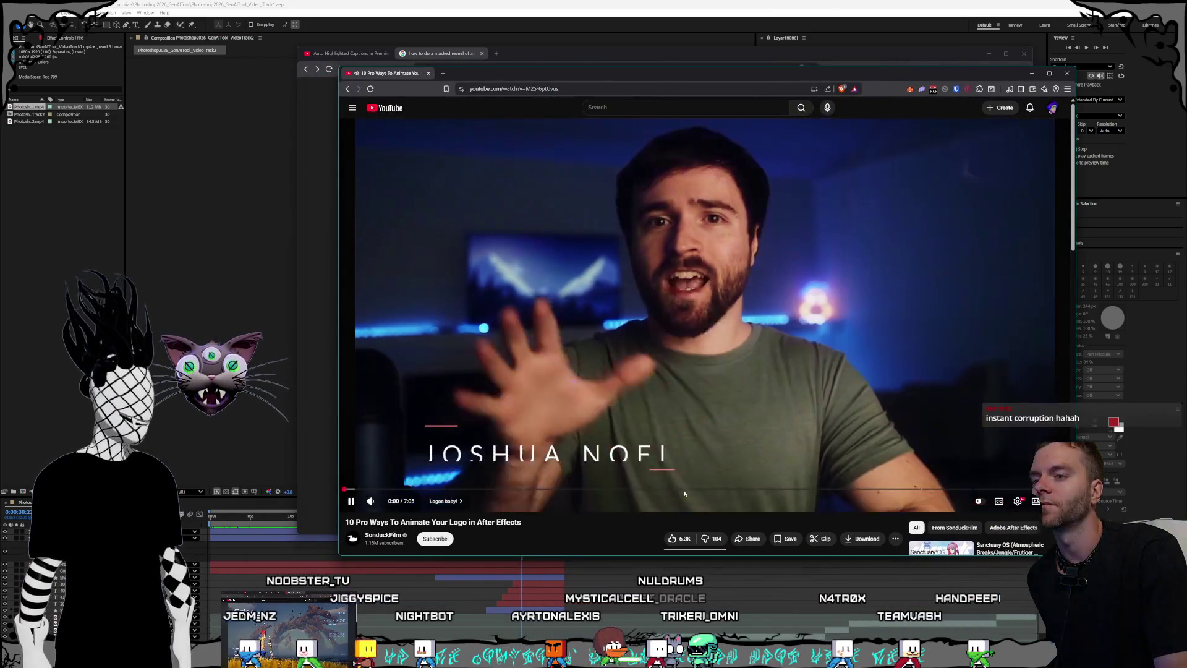
{"action": "left_click", "coordinate": [689, 489]}
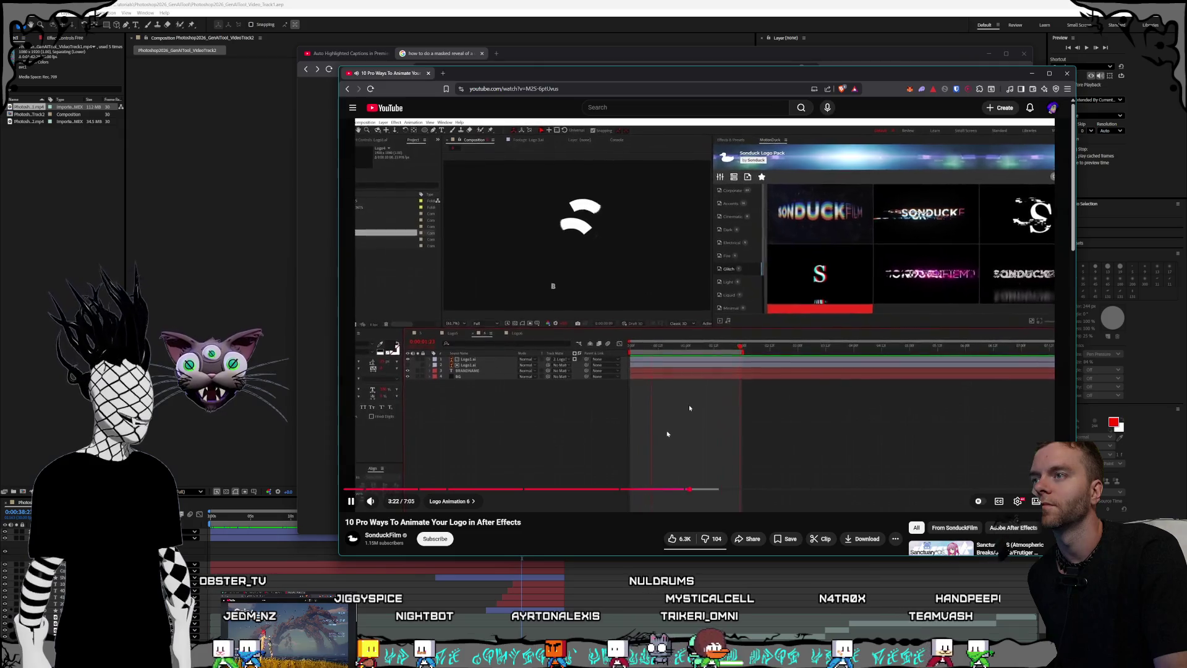
{"action": "double_click", "coordinate": [699, 476]}
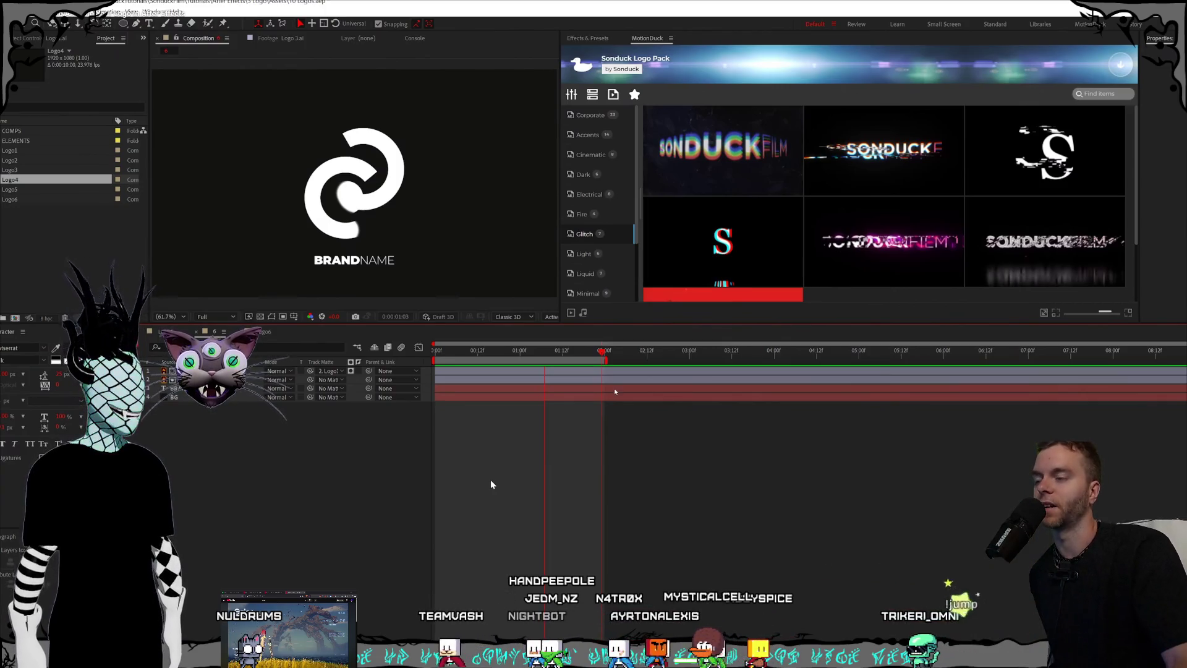
{"action": "key", "text": "space"}
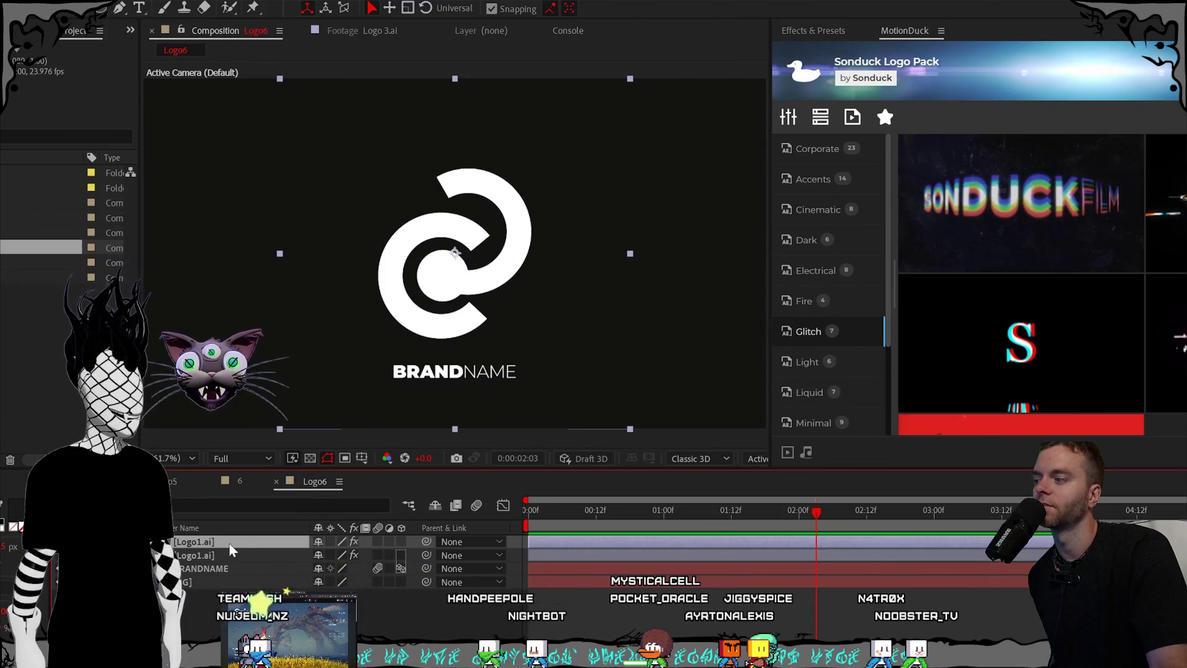
Step: Click several points over the video, then pause and resume at the Stroke effect section
{"action": "left_click", "coordinate": [119, 10]}
{"action": "left_click", "coordinate": [409, 192]}
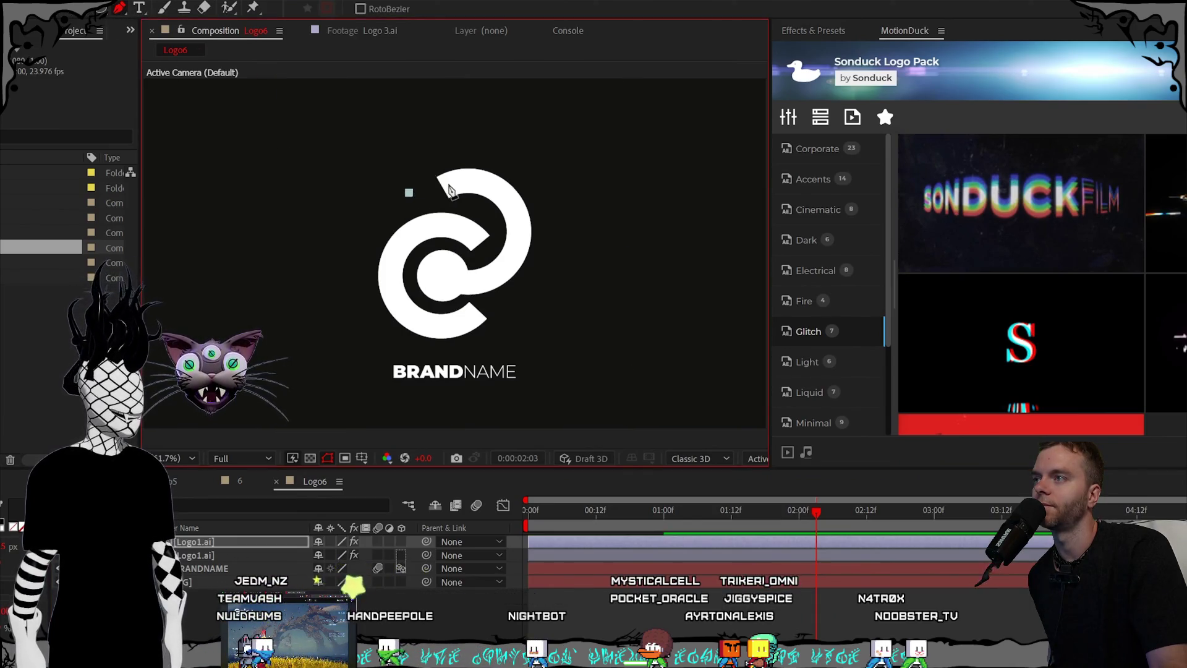
{"action": "left_click", "coordinate": [448, 184]}
{"action": "left_click", "coordinate": [478, 184]}
{"action": "left_click", "coordinate": [504, 201]}
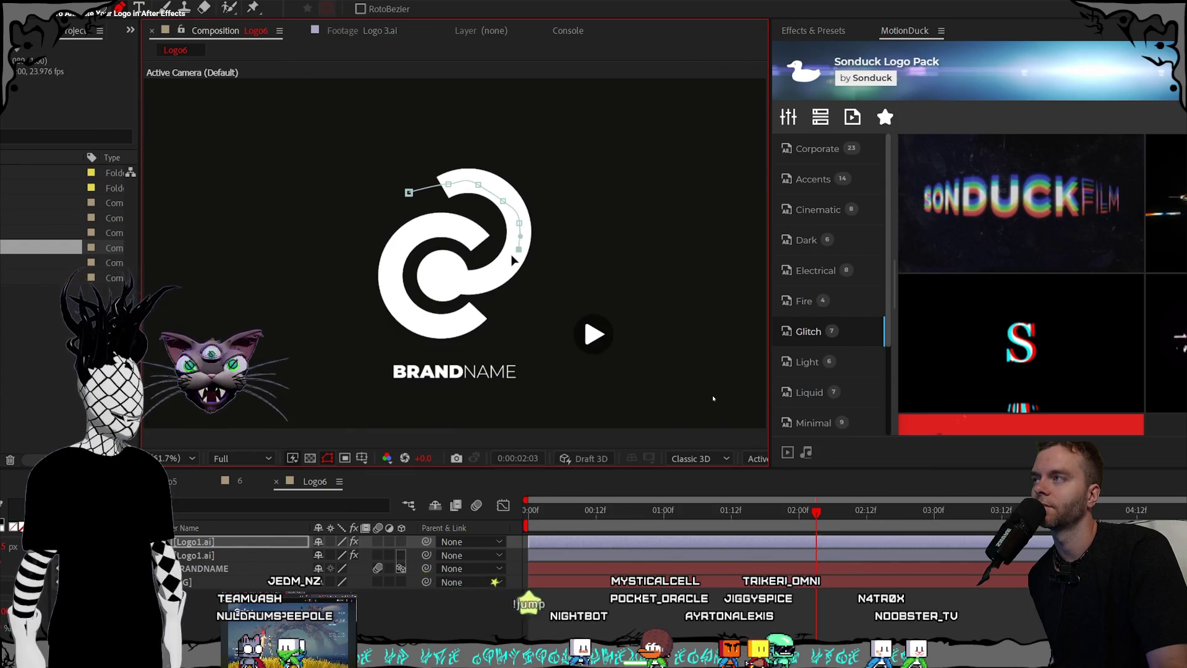
{"action": "left_click", "coordinate": [519, 222]}
{"action": "left_click", "coordinate": [518, 249]}
{"action": "left_click", "coordinate": [489, 277]}
{"action": "left_click", "coordinate": [458, 279]}
{"action": "left_click", "coordinate": [437, 279]}
{"action": "left_click", "coordinate": [713, 398]}
{"action": "left_click", "coordinate": [713, 399]}
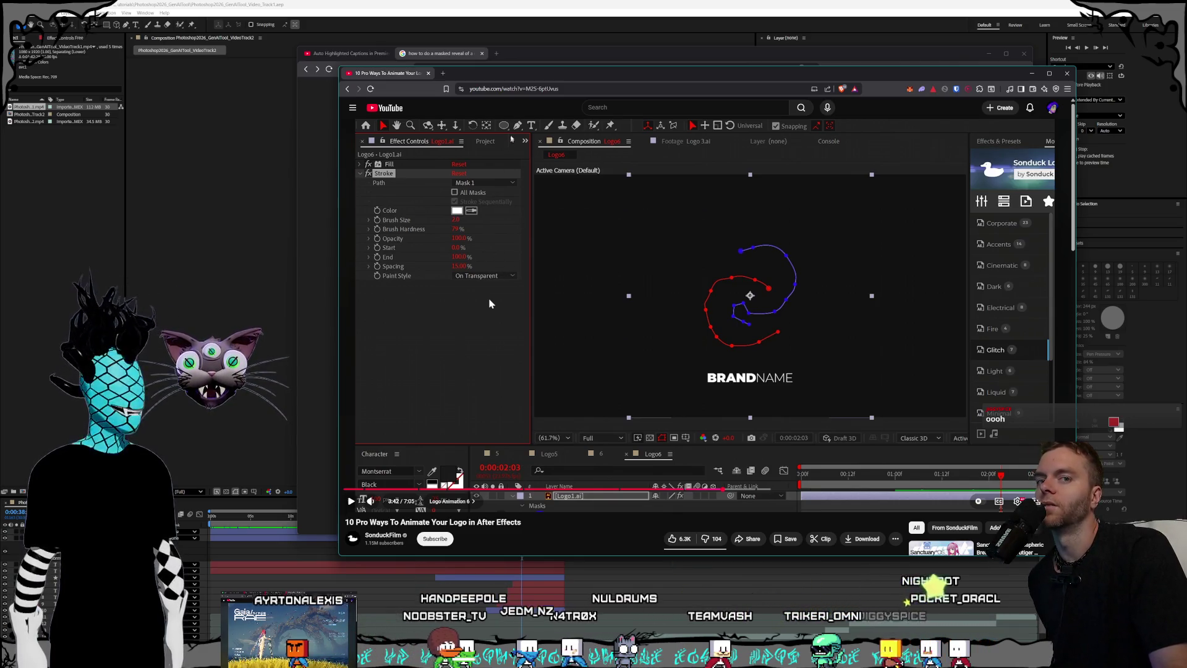
Step: Bring After Effects forward, move the playhead to about 0:00:41:01, and select the cyan box layer
{"action": "left_click", "coordinate": [515, 2]}
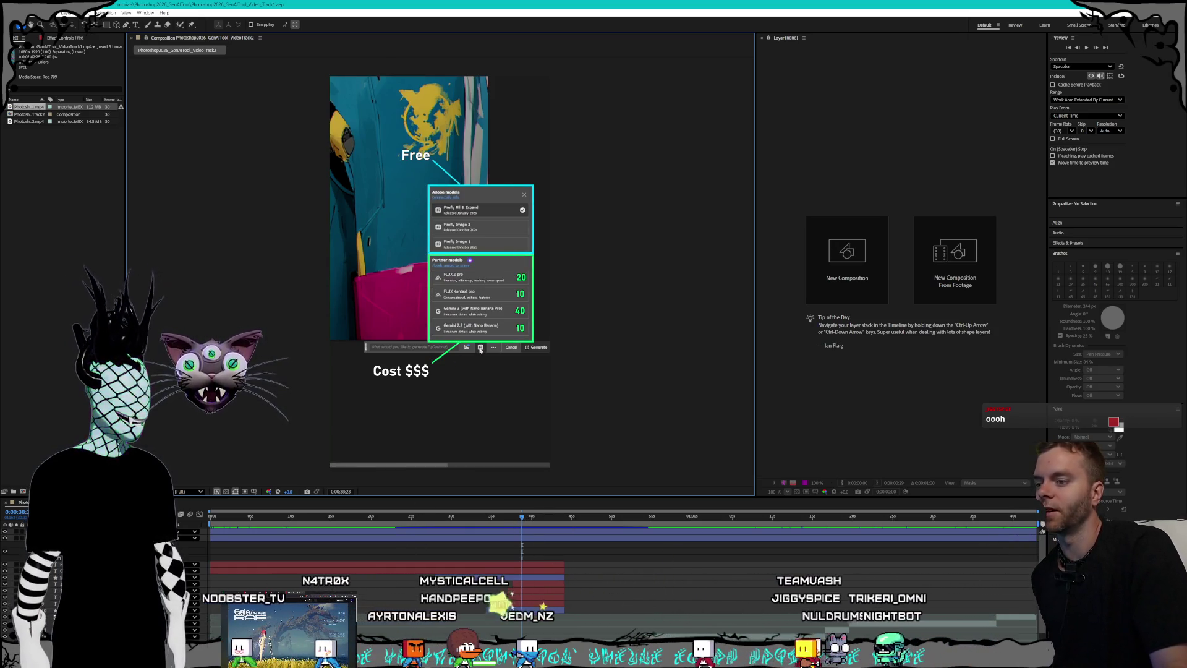
{"action": "scroll", "coordinate": [565, 562], "scroll_direction": "down", "scroll_amount": 1}
{"action": "mouse_move", "coordinate": [524, 517]}
{"action": "left_mouse_down"}
{"action": "mouse_move", "coordinate": [539, 519]}
{"action": "mouse_move", "coordinate": [476, 521]}
{"action": "mouse_move", "coordinate": [486, 520]}
{"action": "left_mouse_up"}
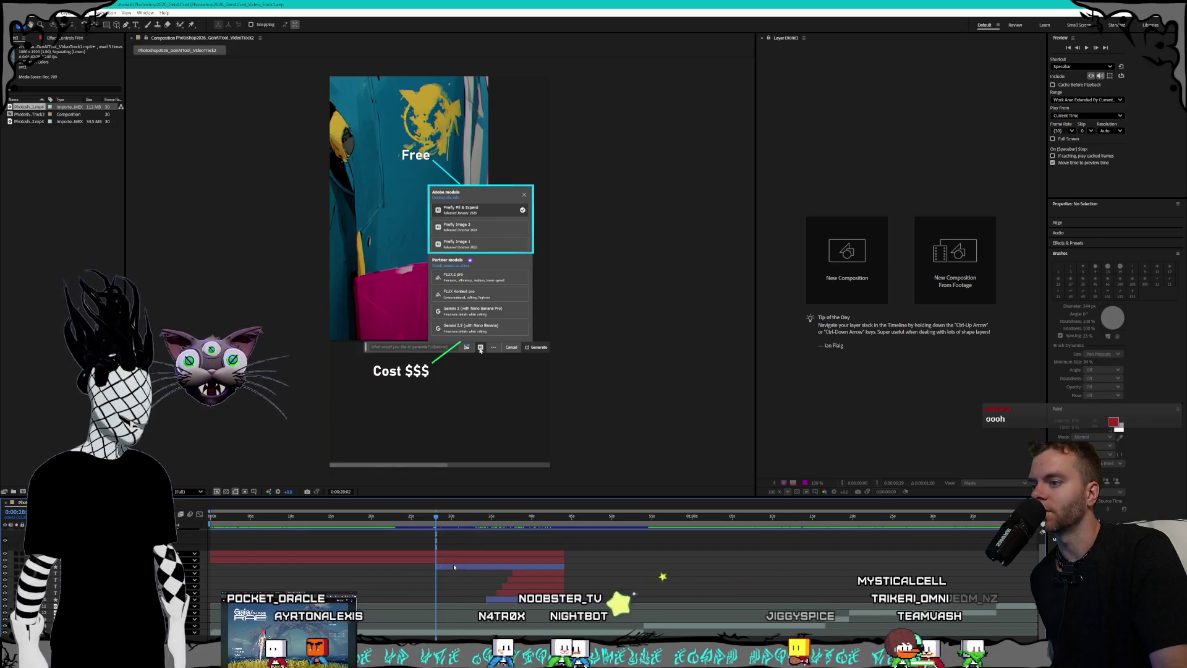
{"action": "left_click", "coordinate": [452, 571]}
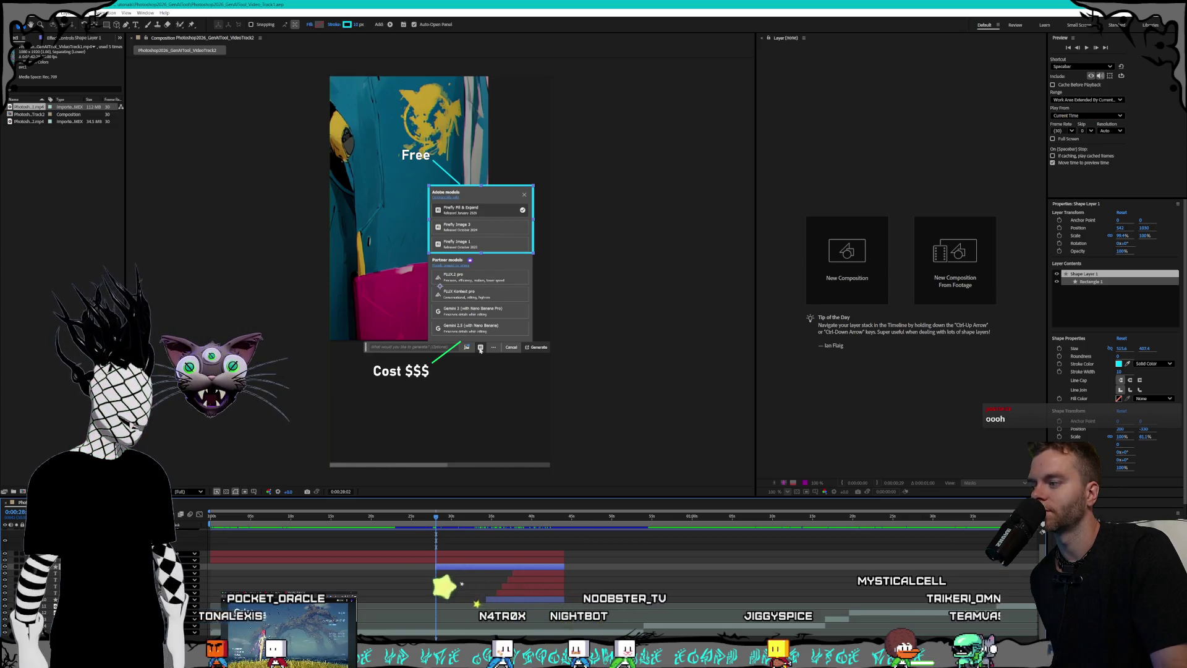
Step: Reselect Shape Layer 1 and start a Pen path at the model panel's top edge
{"action": "key", "text": "ctrl+bracketright"}
{"action": "key", "text": "ctrl+bracketright"}
{"action": "key", "text": "ctrl+bracketright"}
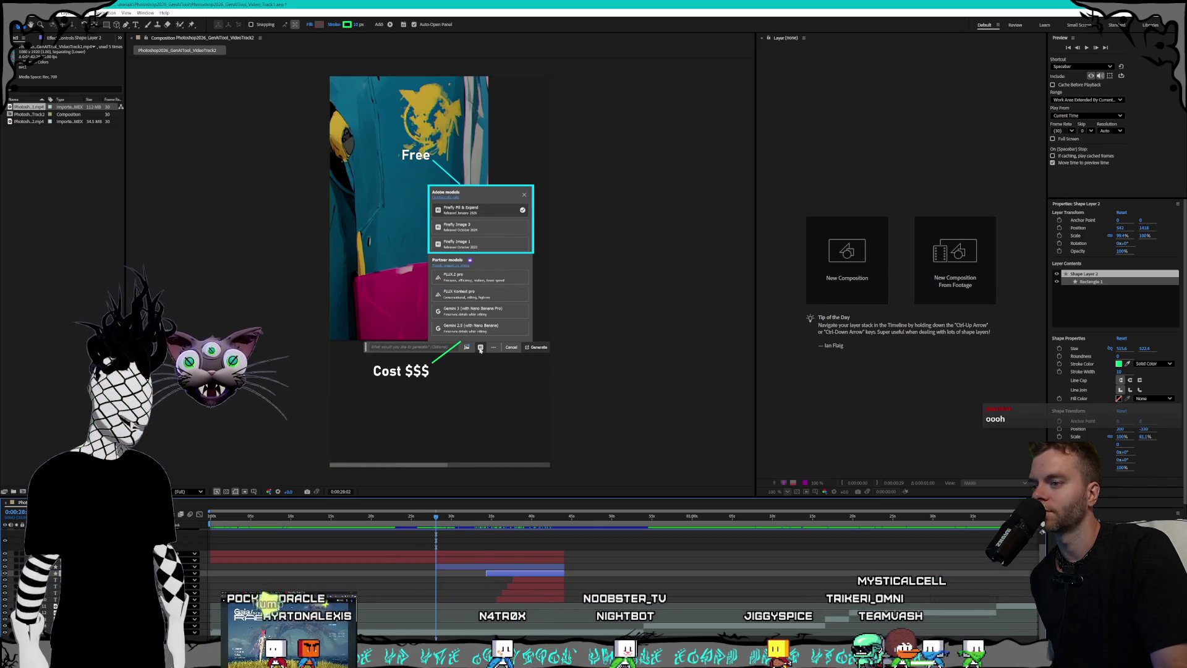
{"action": "key", "text": "ctrl+Up"}
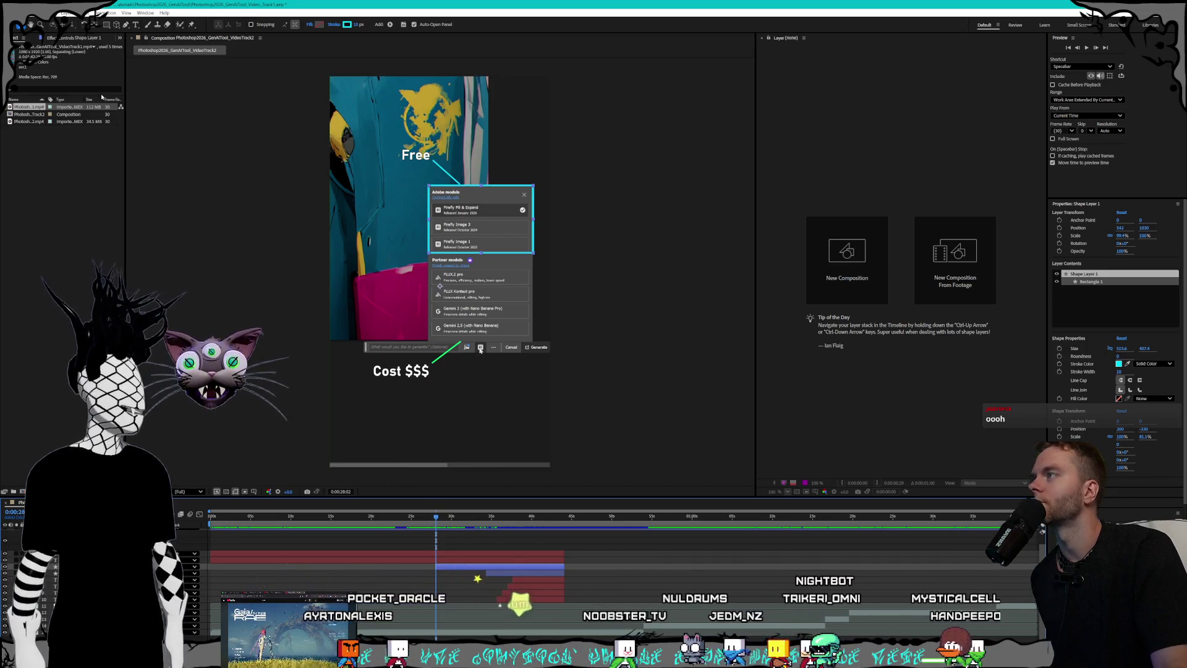
{"action": "left_click", "coordinate": [126, 26]}
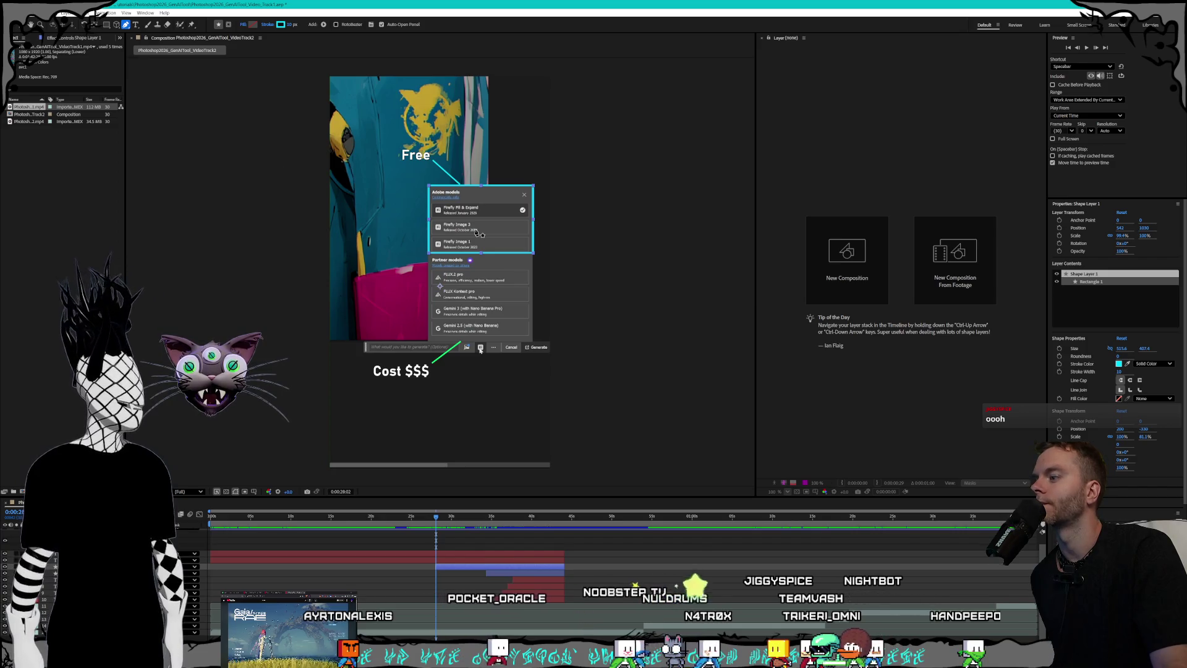
{"action": "left_click", "coordinate": [482, 186]}
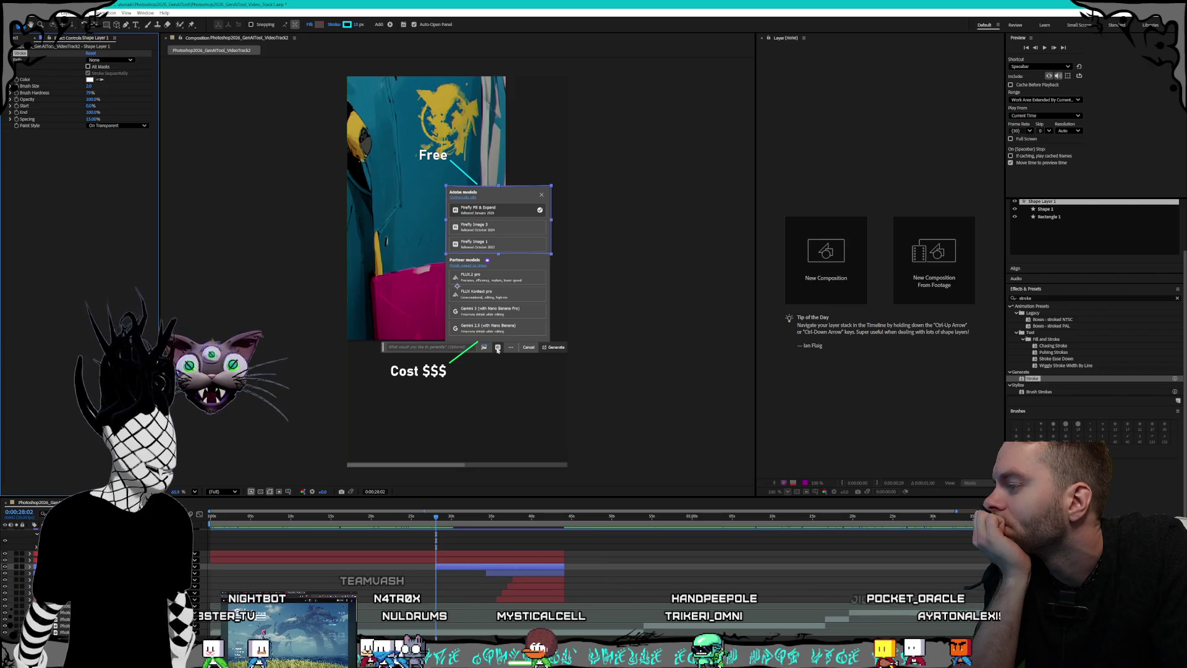
Step: Set the Stroke effect's Path to None and enable All Masks
{"action": "left_click", "coordinate": [117, 60]}
{"action": "left_click", "coordinate": [120, 69]}
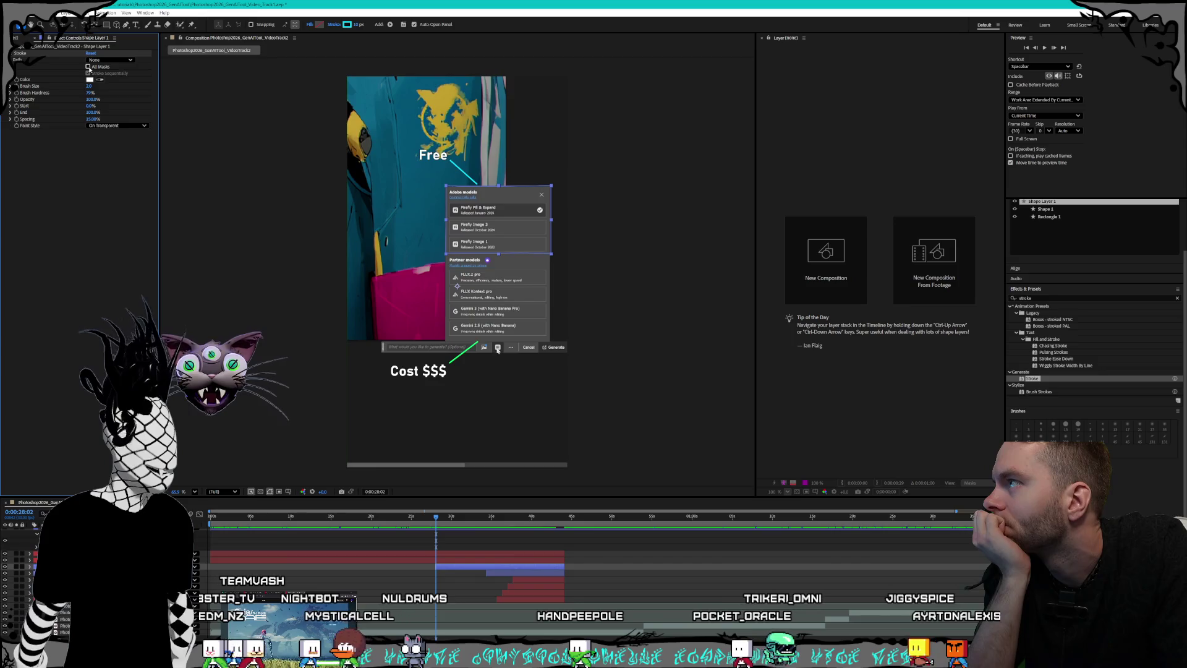
{"action": "left_click", "coordinate": [88, 67]}
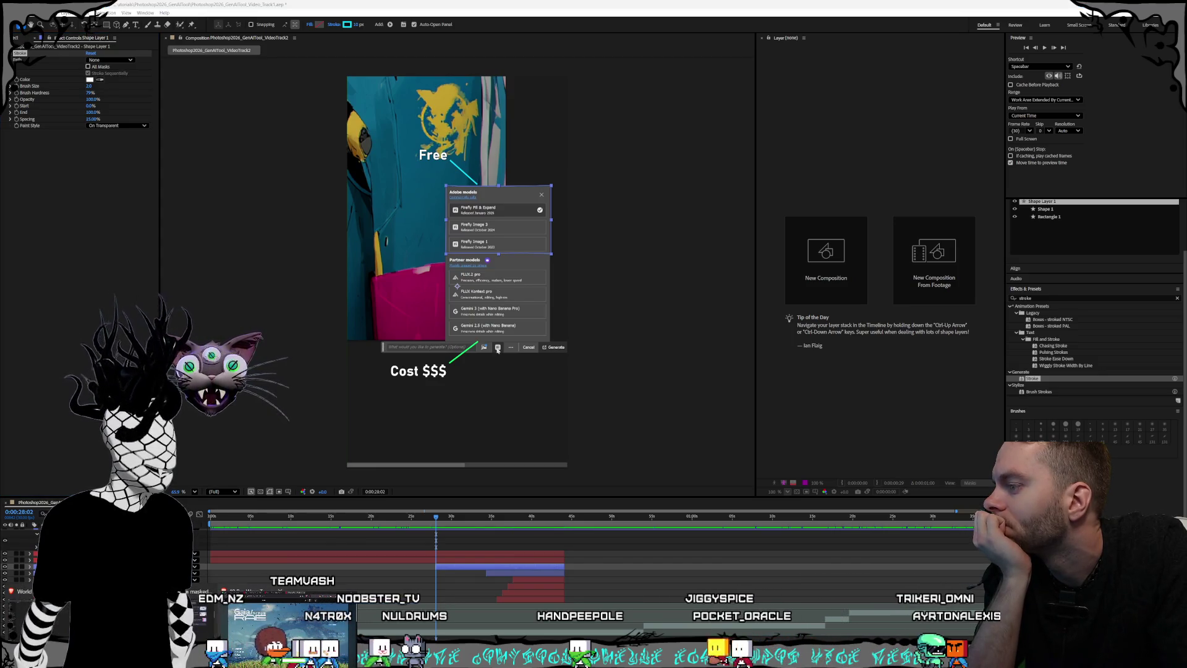
Step: Check the tutorial for reference and raise the Stroke brush size to 19.2
{"action": "key", "text": "alt+Tab"}
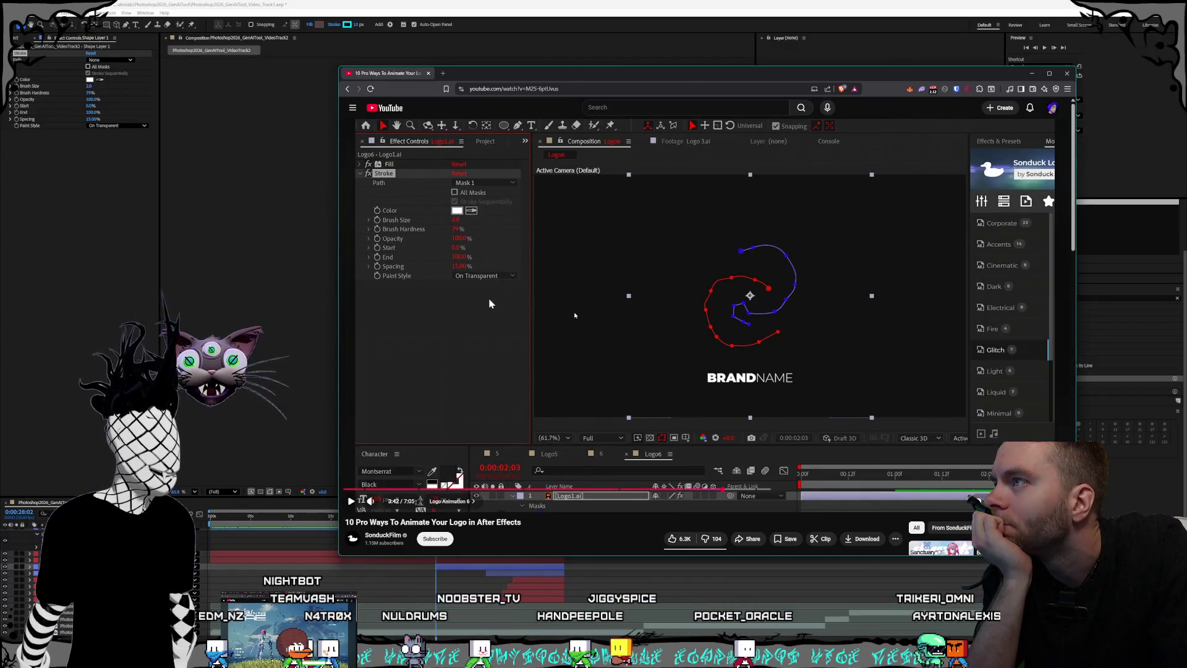
{"action": "left_click", "coordinate": [557, 342]}
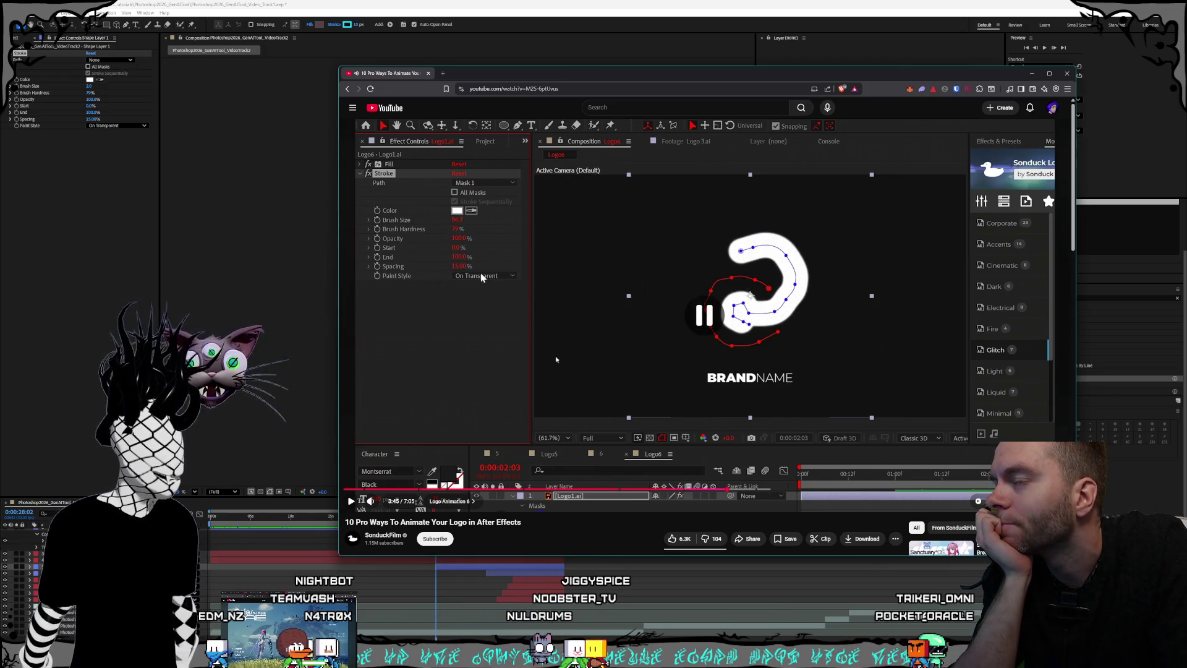
{"action": "left_click", "coordinate": [58, 190]}
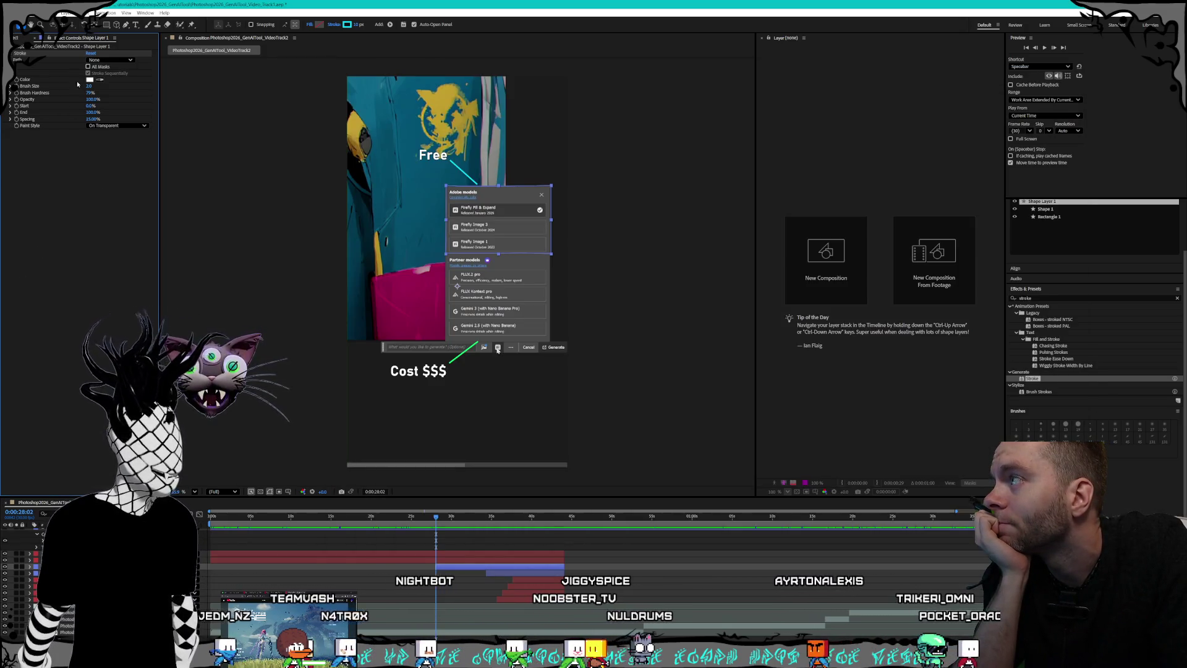
{"action": "key", "text": "Return"}
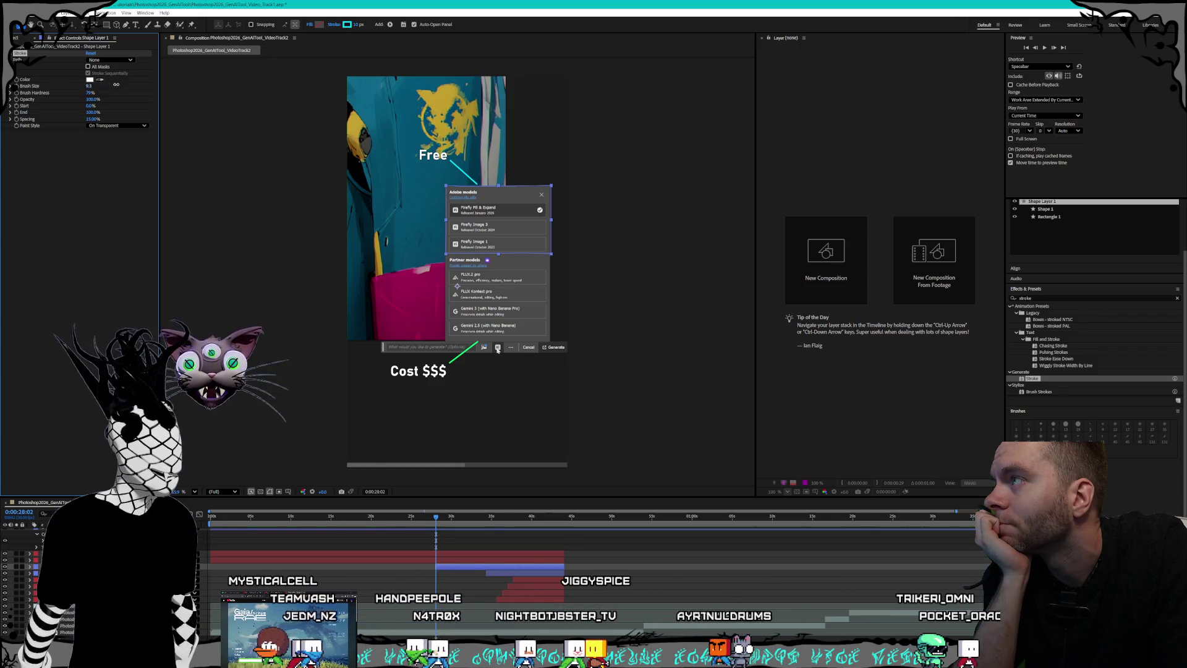
{"action": "left_click_drag", "start_coordinate": [143, 84], "coordinate": [231, 83]}
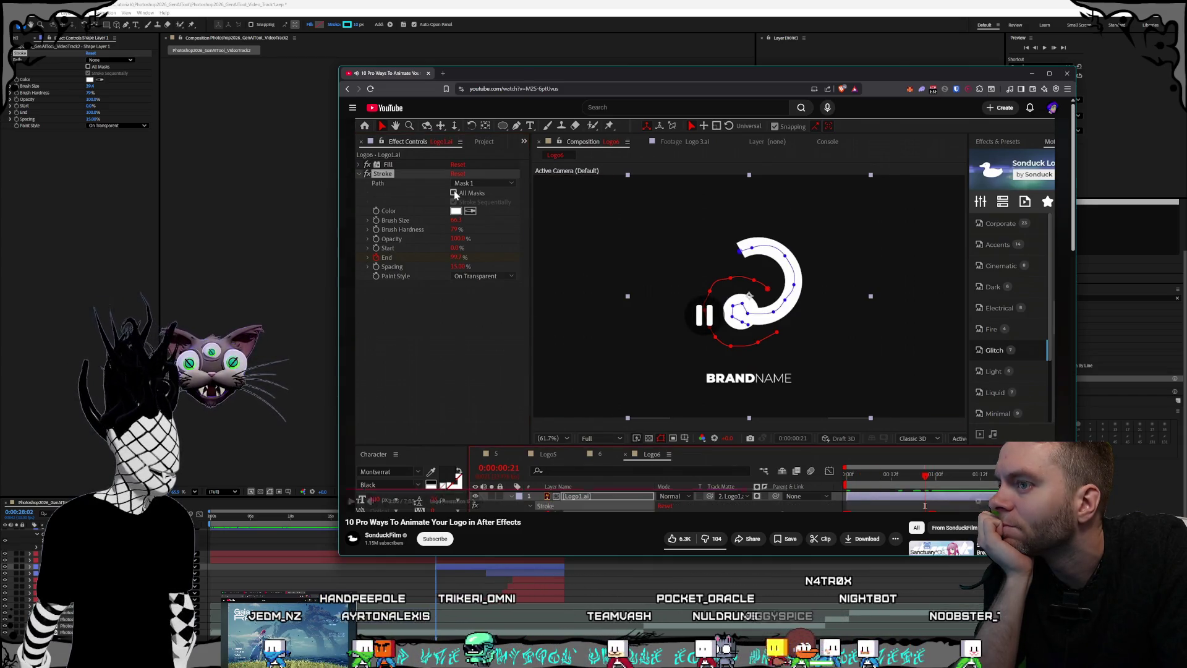
{"action": "key", "text": "alt+Tab"}
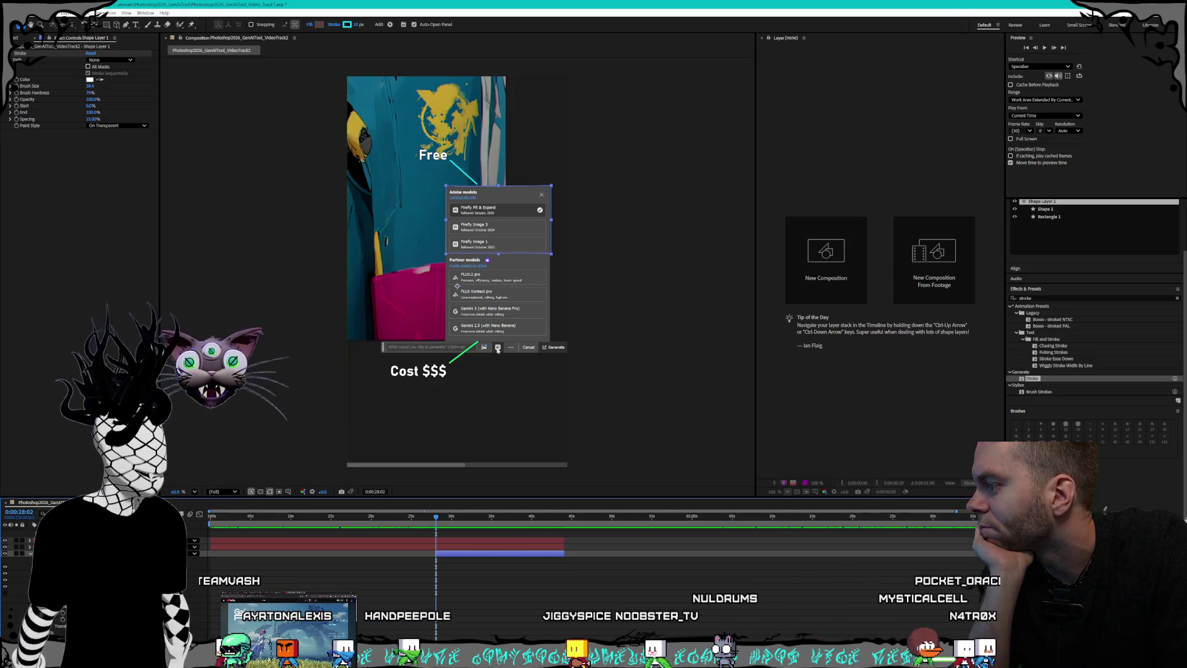
Step: Compare with the tutorial, preview the stroke animation, and set the Stroke End to 95%
{"action": "left_click", "coordinate": [318, 574]}
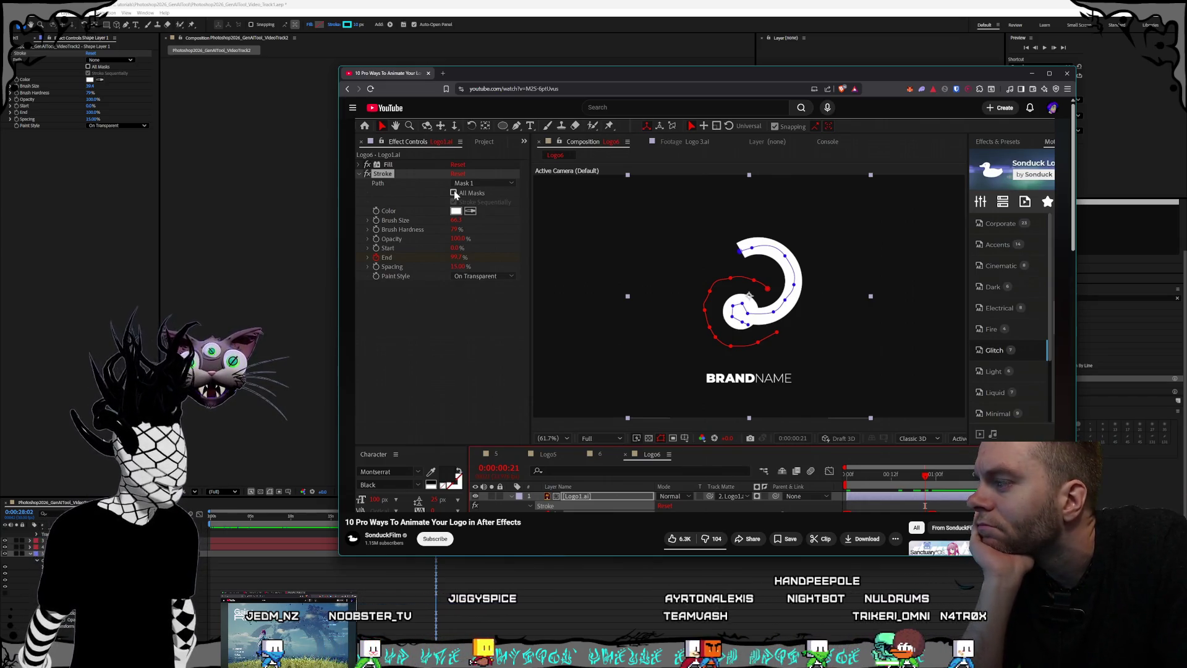
{"action": "key", "text": "alt+Tab"}
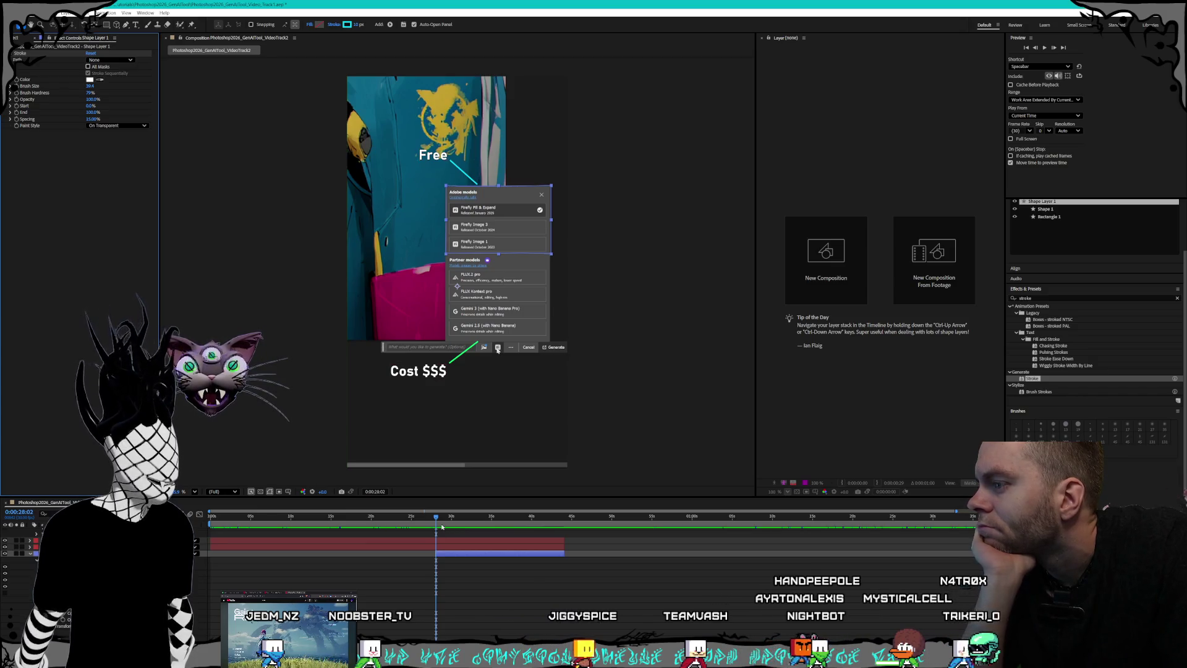
{"action": "left_click", "coordinate": [475, 517]}
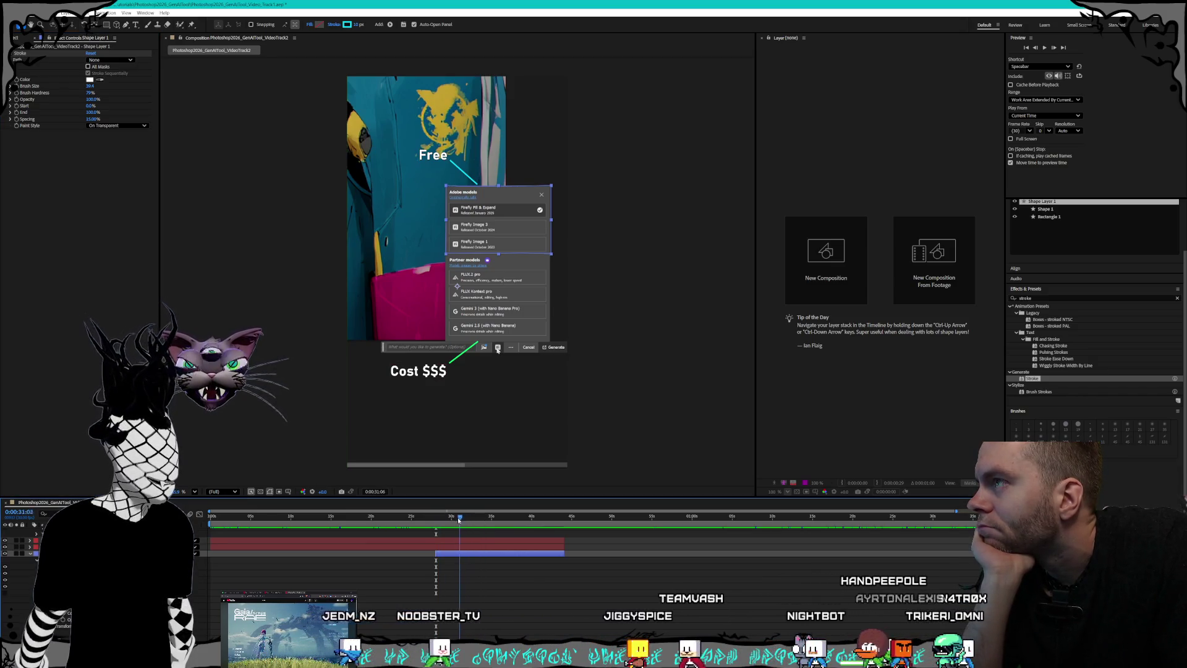
{"action": "mouse_move", "coordinate": [438, 523]}
{"action": "left_mouse_down"}
{"action": "mouse_move", "coordinate": [458, 523]}
{"action": "mouse_move", "coordinate": [440, 527]}
{"action": "left_mouse_up"}
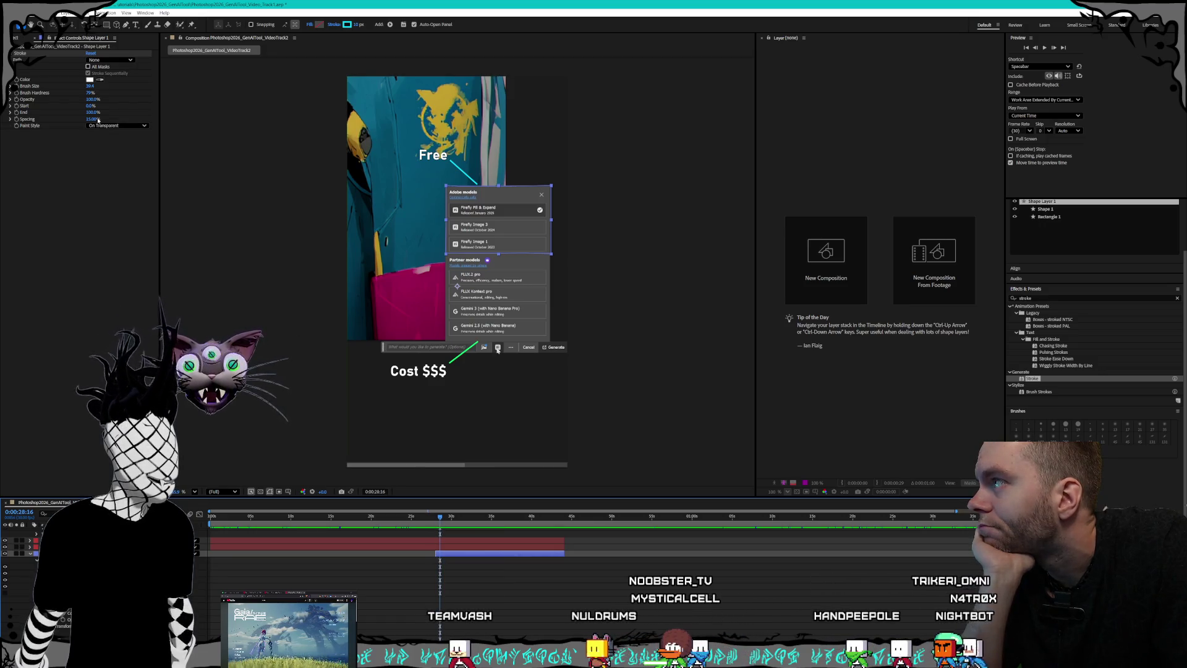
{"action": "left_click_drag", "start_coordinate": [96, 112], "coordinate": [99, 116]}
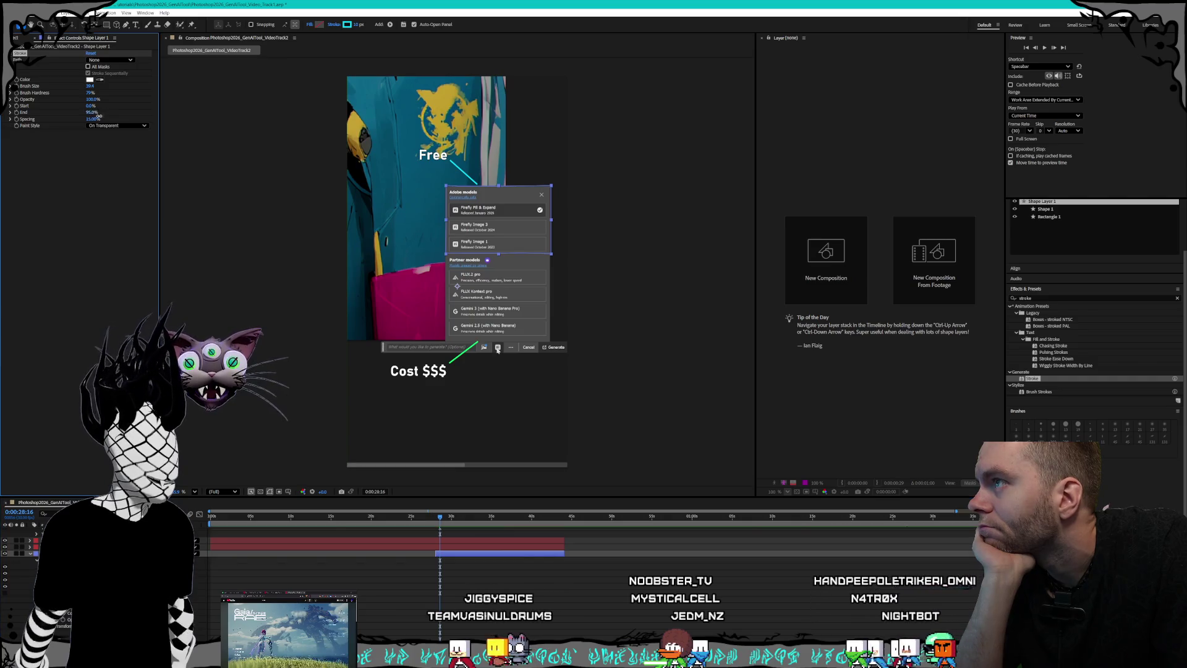
Step: Set the Stroke Paint Style to On Original Image and reselect the box's shape layer
{"action": "left_click", "coordinate": [118, 125]}
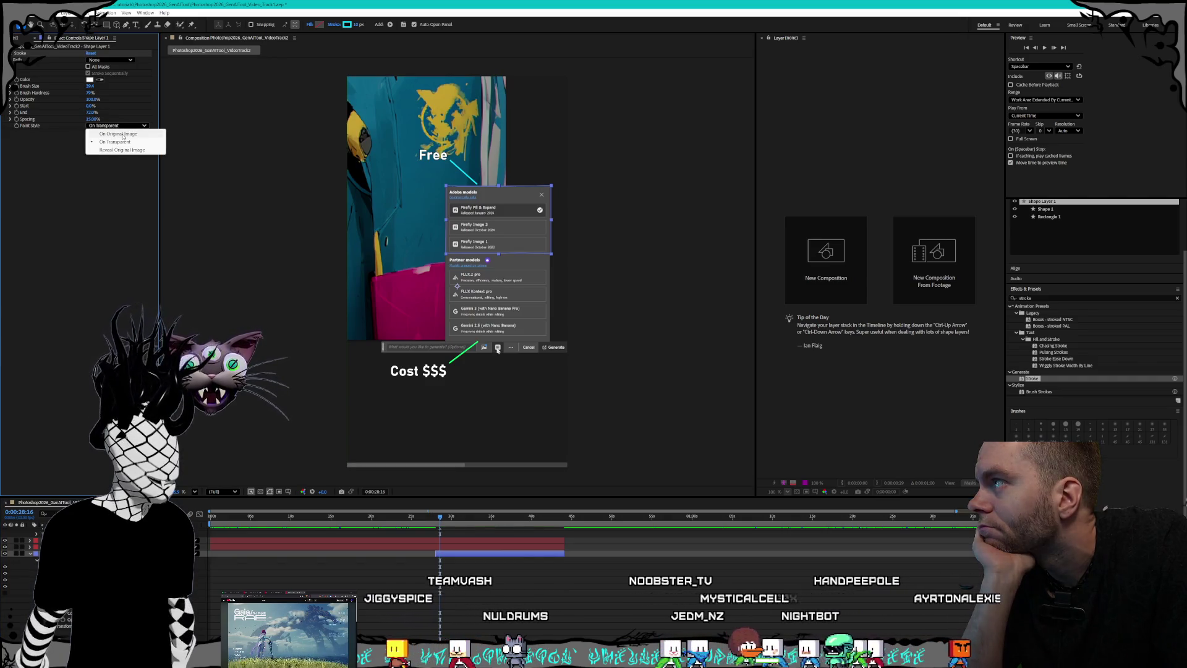
{"action": "left_click", "coordinate": [121, 135]}
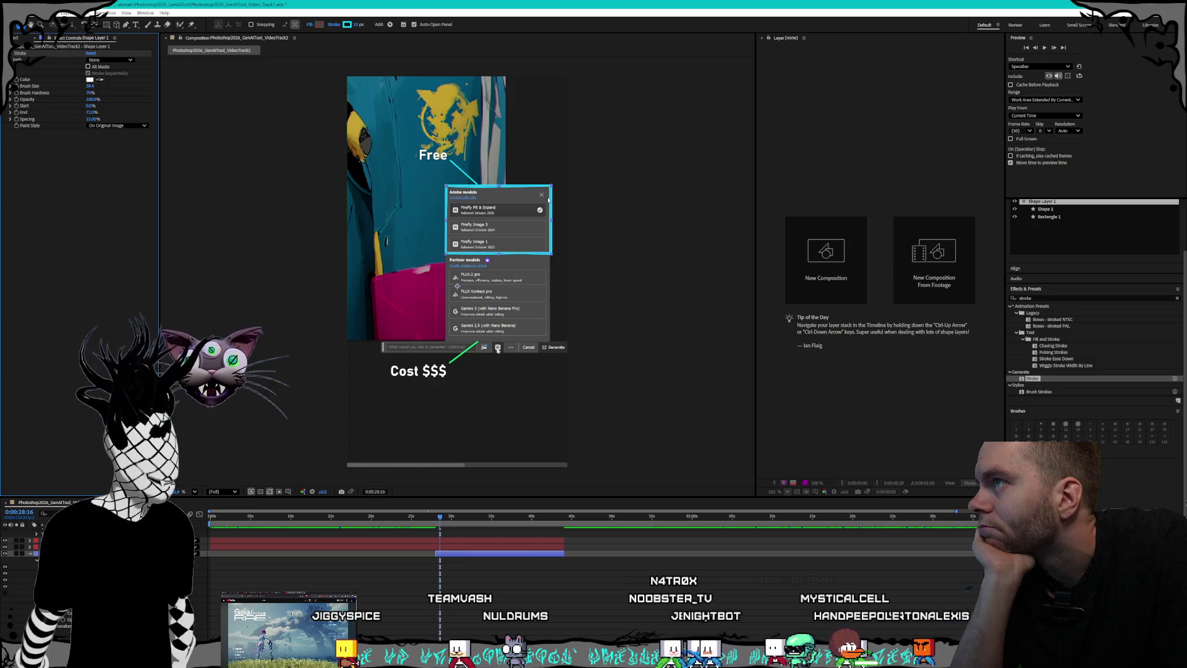
{"action": "left_click", "coordinate": [499, 187]}
{"action": "left_click", "coordinate": [481, 235]}
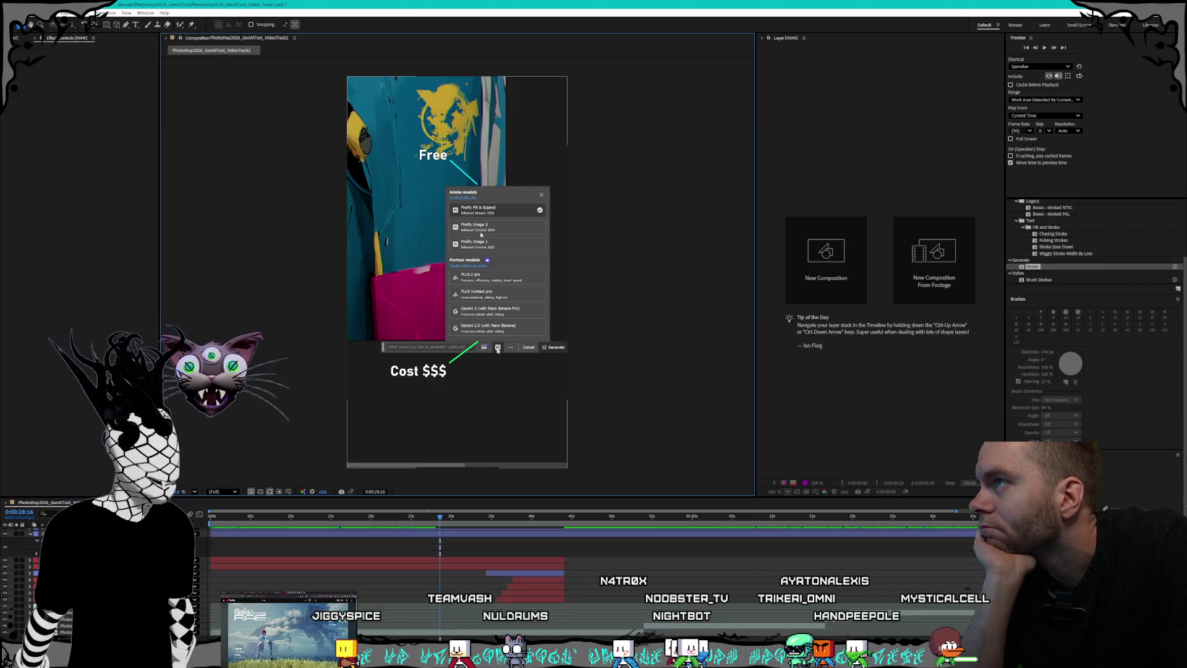
{"action": "left_click", "coordinate": [517, 212]}
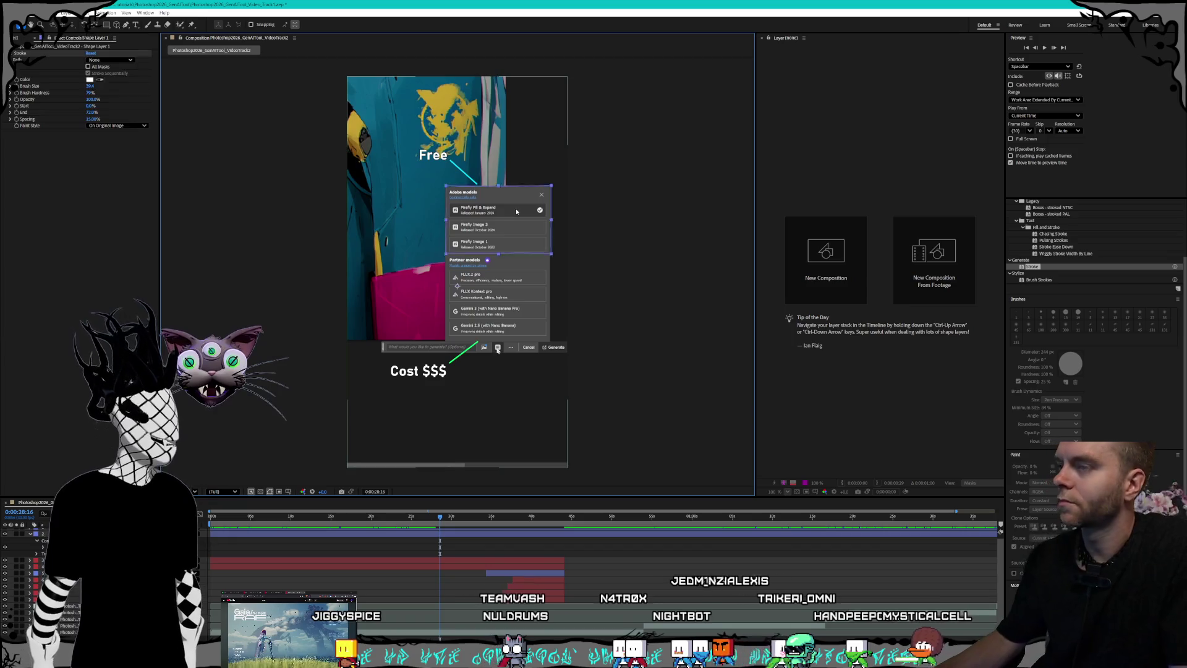
Step: Return to 0:00:28:02 with the shape layer reselected and the Pen tool active
{"action": "key", "text": "j"}
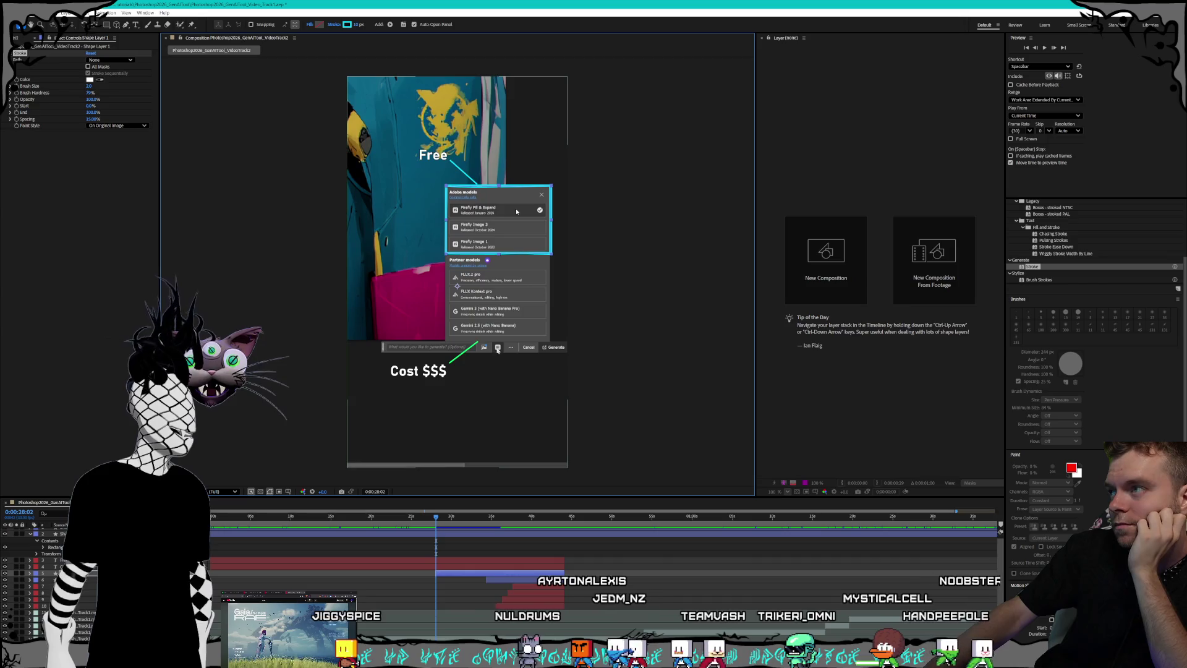
{"action": "key", "text": "ctrl+shift+a"}
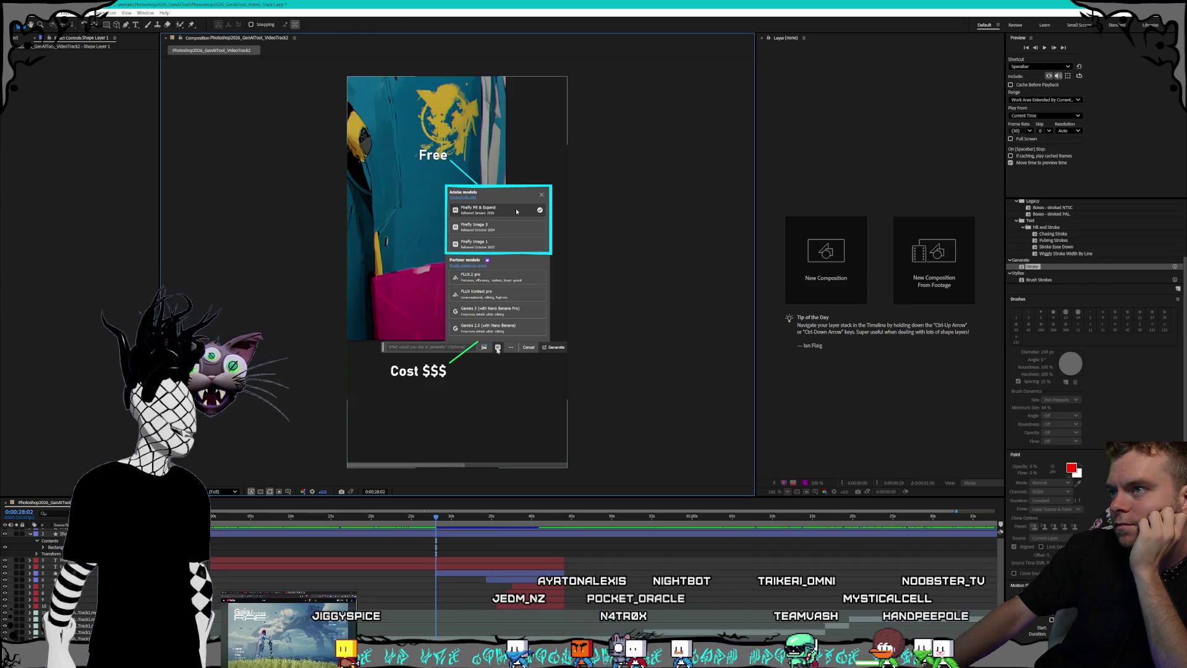
{"action": "left_click", "coordinate": [517, 212]}
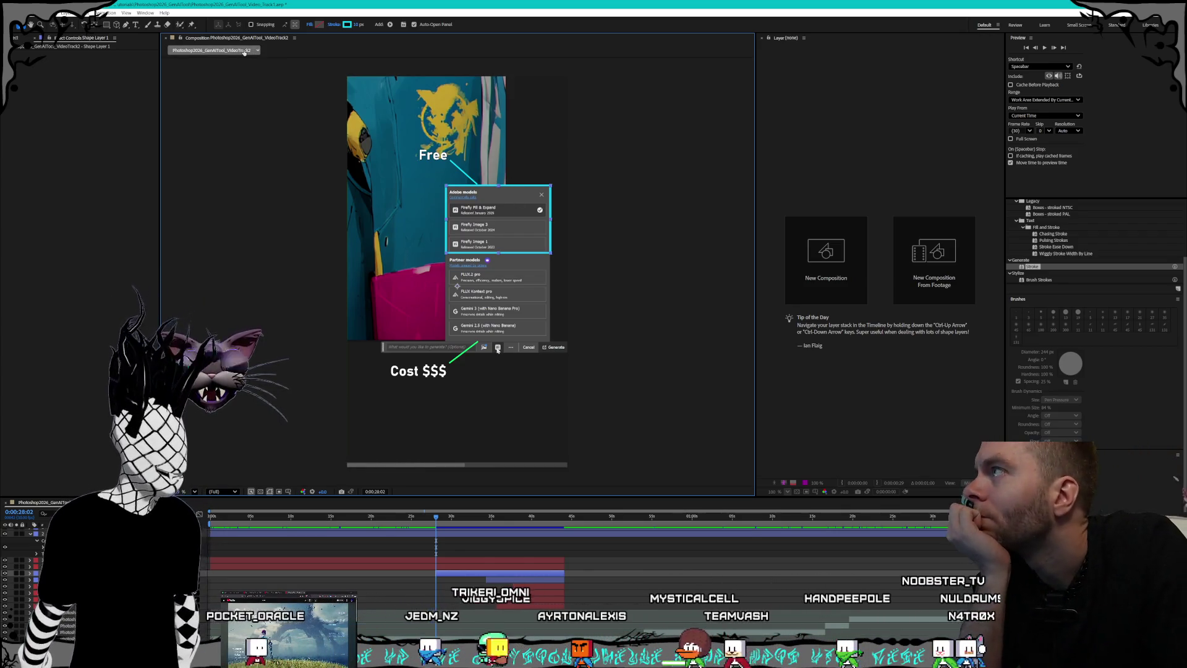
{"action": "left_click", "coordinate": [127, 26]}
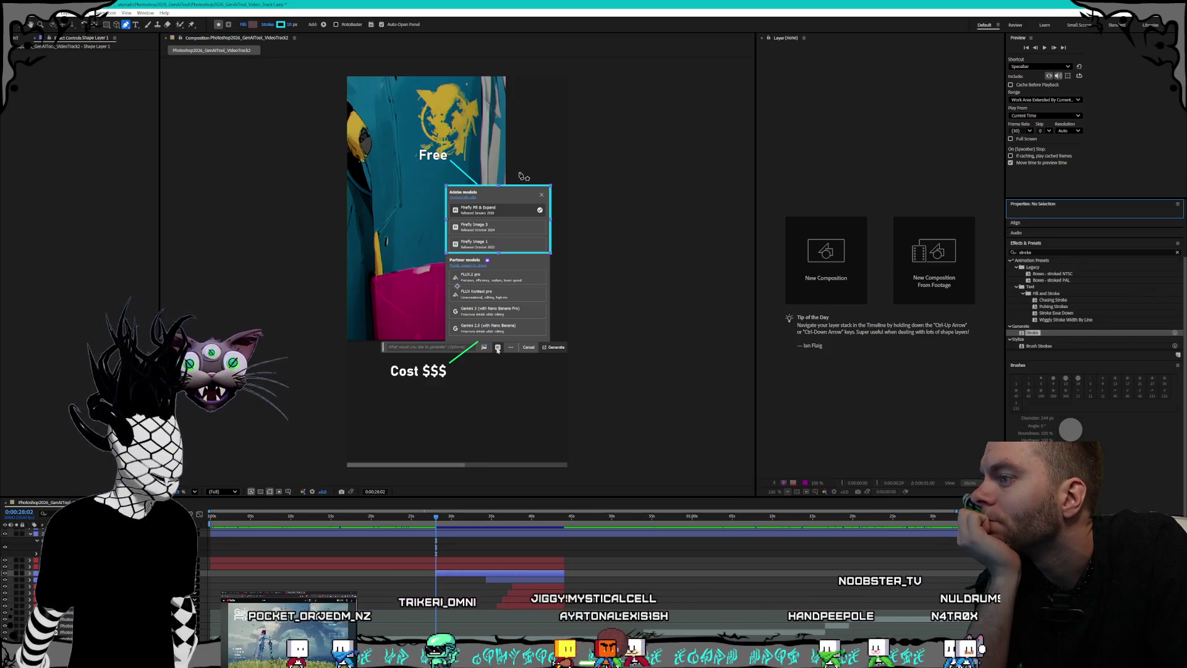
Step: Reveal the layer contents, delete then restore Shape Layer 3, and select Shape Layer 1
{"action": "key", "text": "u"}
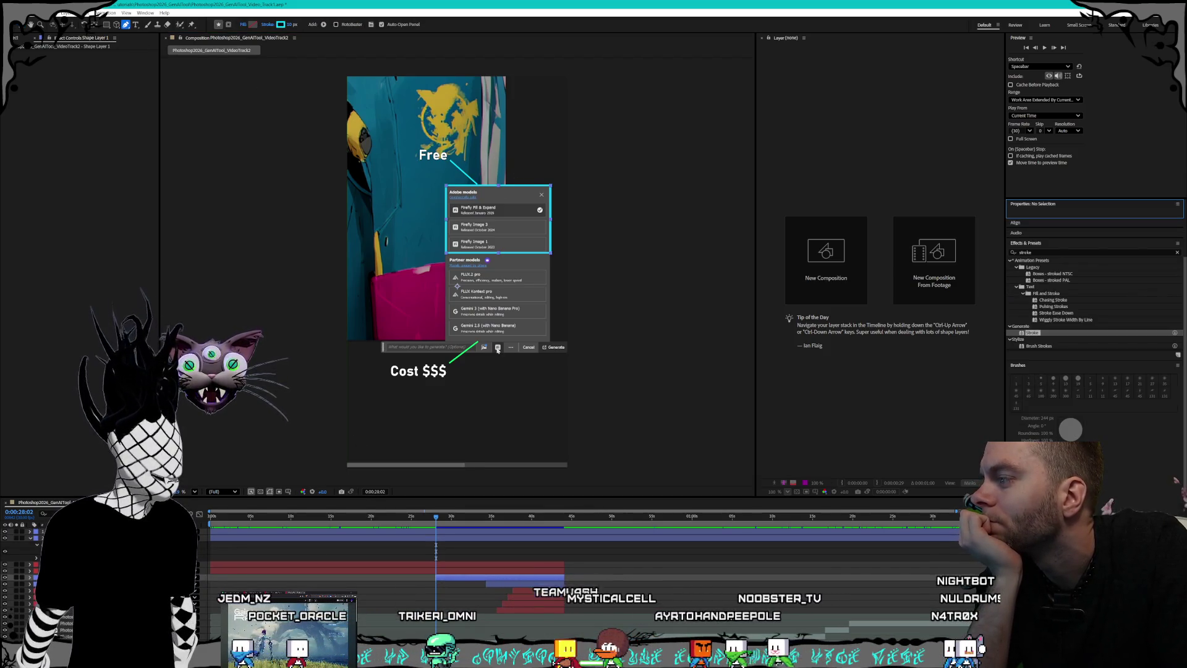
{"action": "left_click", "coordinate": [298, 540]}
{"action": "key", "text": "Delete"}
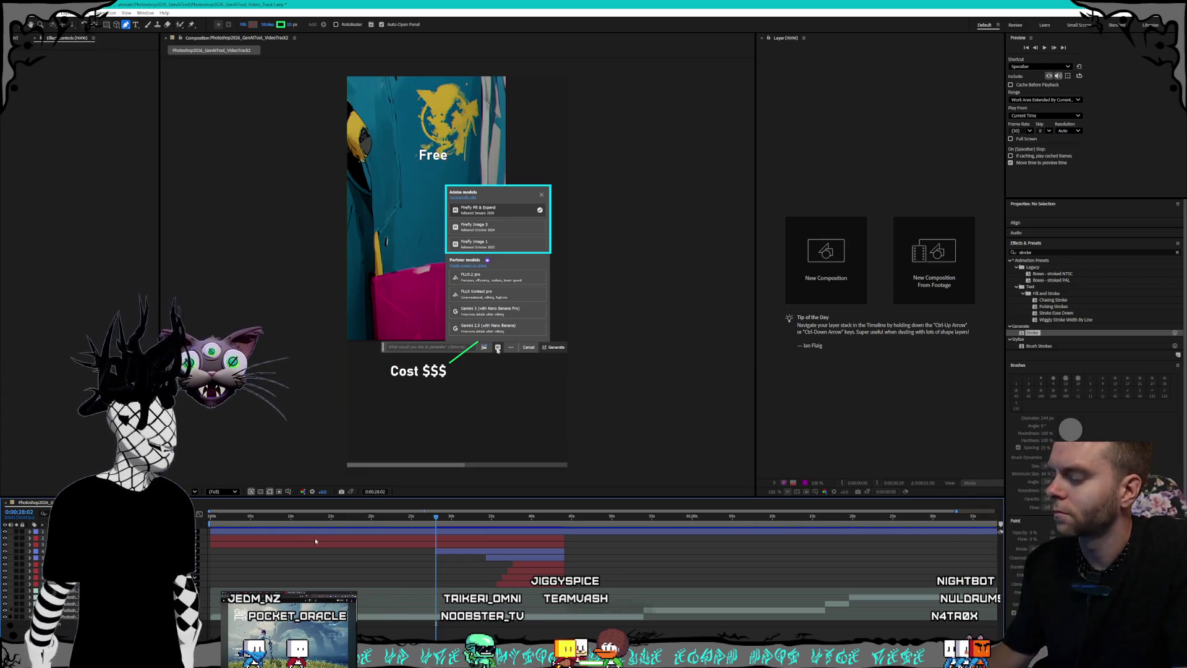
{"action": "key", "text": "ctrl+z"}
{"action": "left_click", "coordinate": [448, 560]}
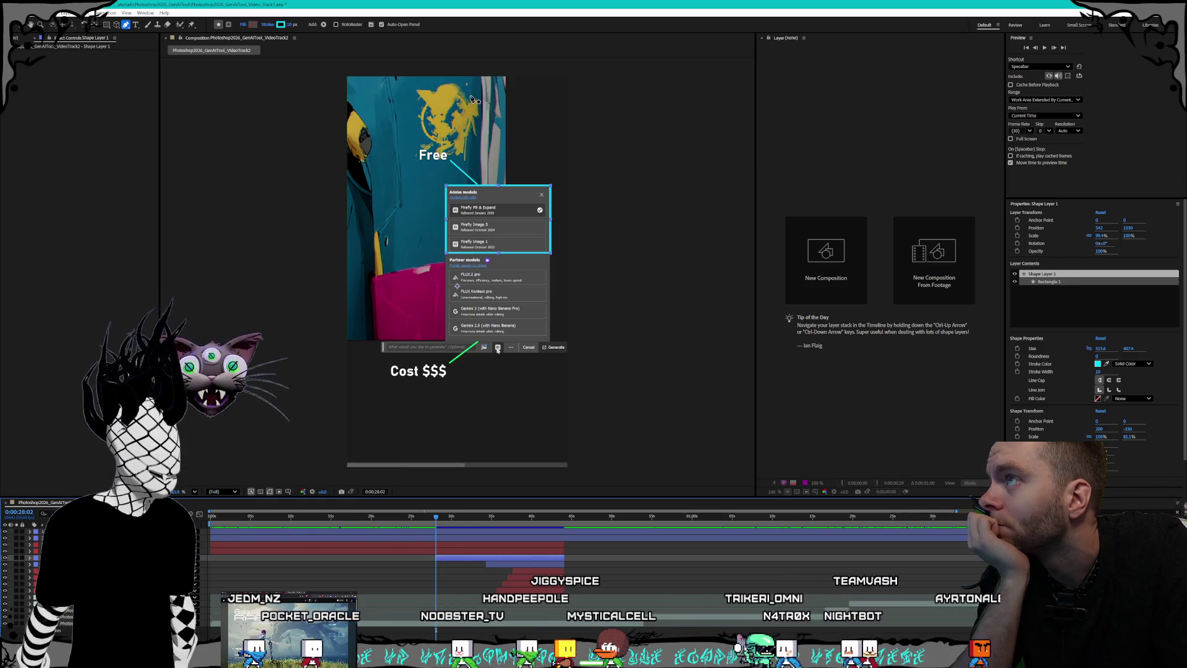
Step: Draw a new path around the yellow logo and apply the Stroke effect to it
{"action": "left_click", "coordinate": [494, 93]}
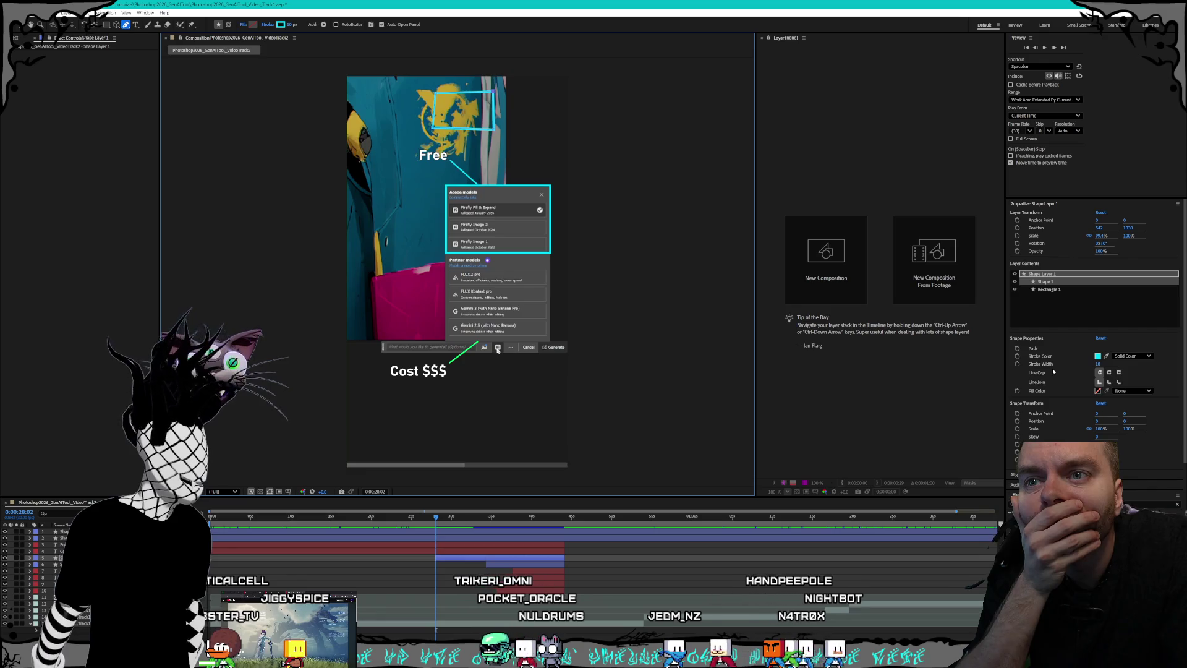
{"action": "key", "text": "ctrl+5"}
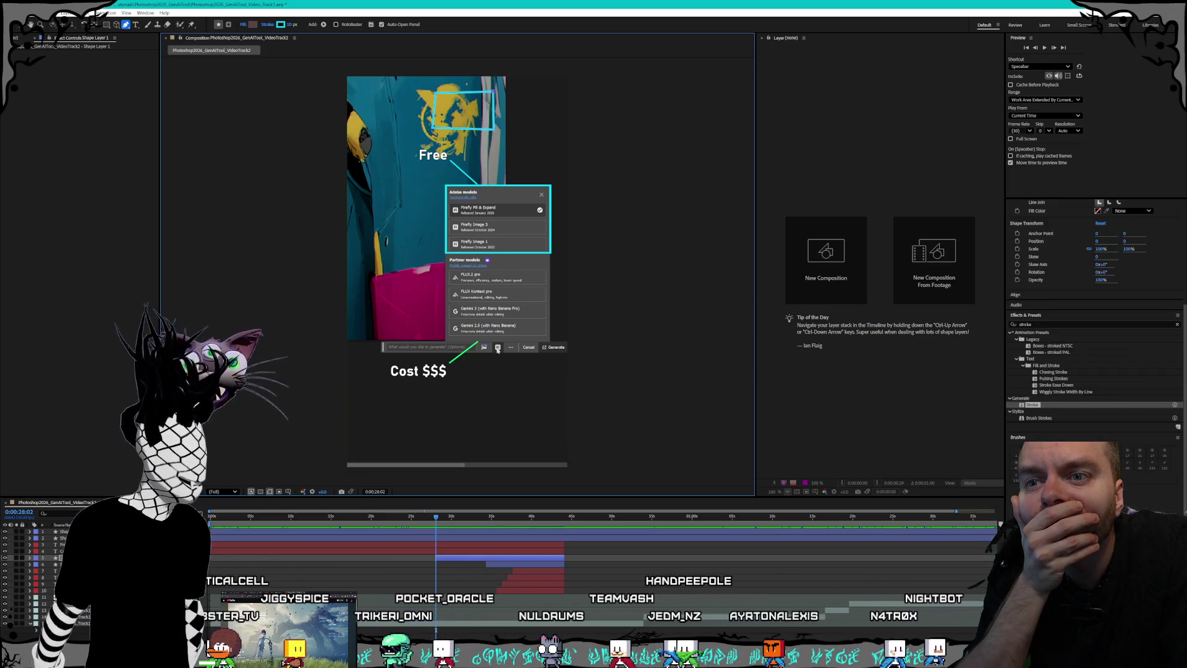
{"action": "double_click", "coordinate": [1032, 404]}
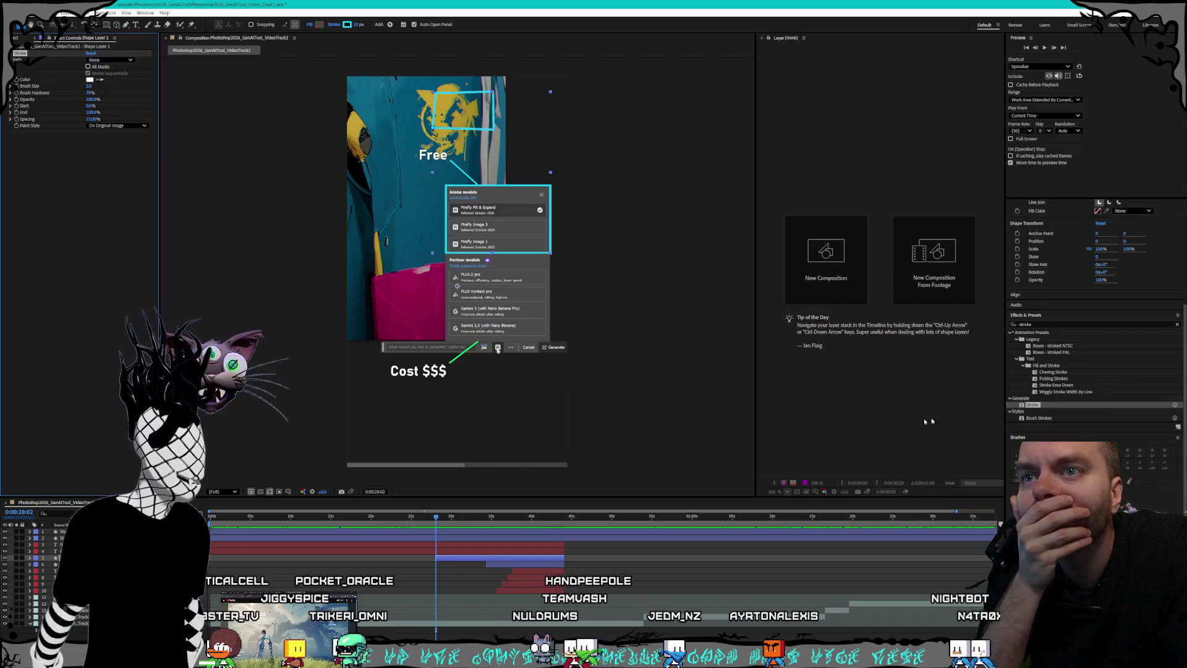
Step: Switch the Stroke paint style to On Original Image and set Stroke End to 33%
{"action": "left_click", "coordinate": [117, 125]}
{"action": "left_click", "coordinate": [115, 141]}
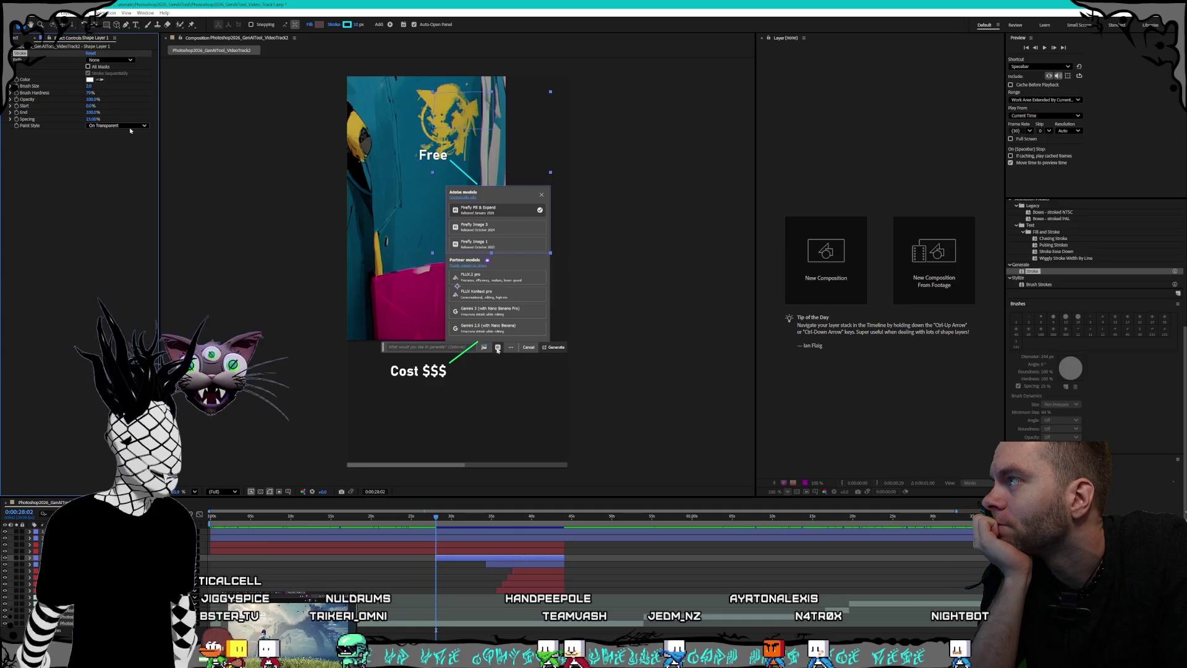
{"action": "left_click", "coordinate": [135, 150]}
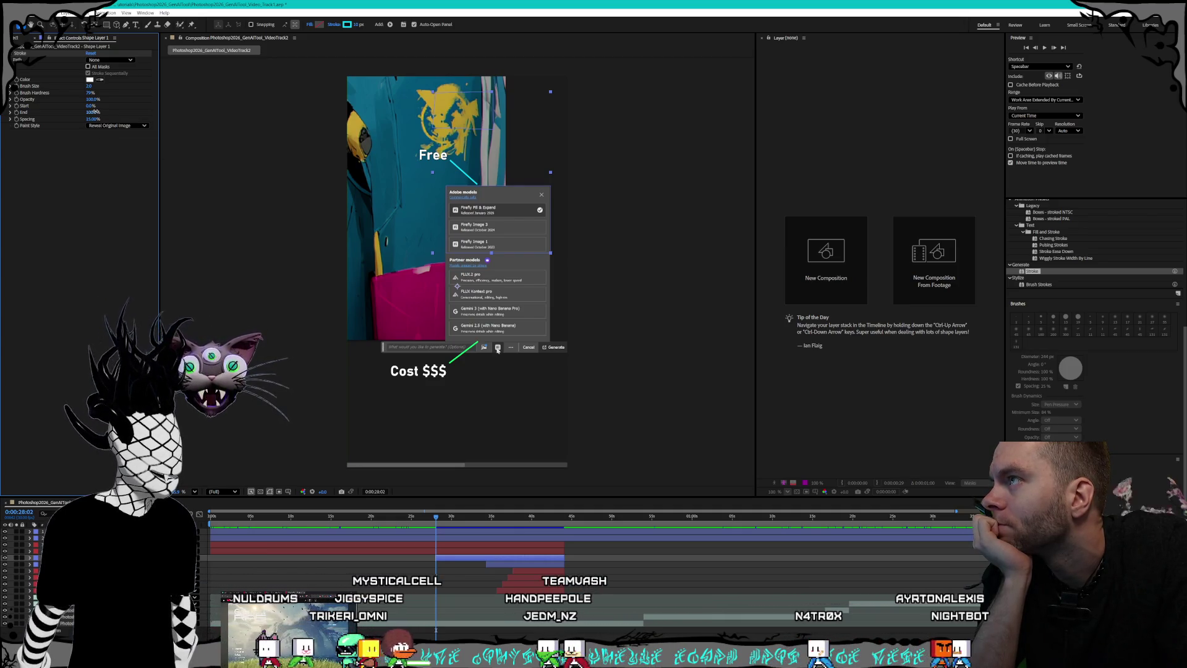
{"action": "left_click_drag", "start_coordinate": [94, 112], "coordinate": [79, 114]}
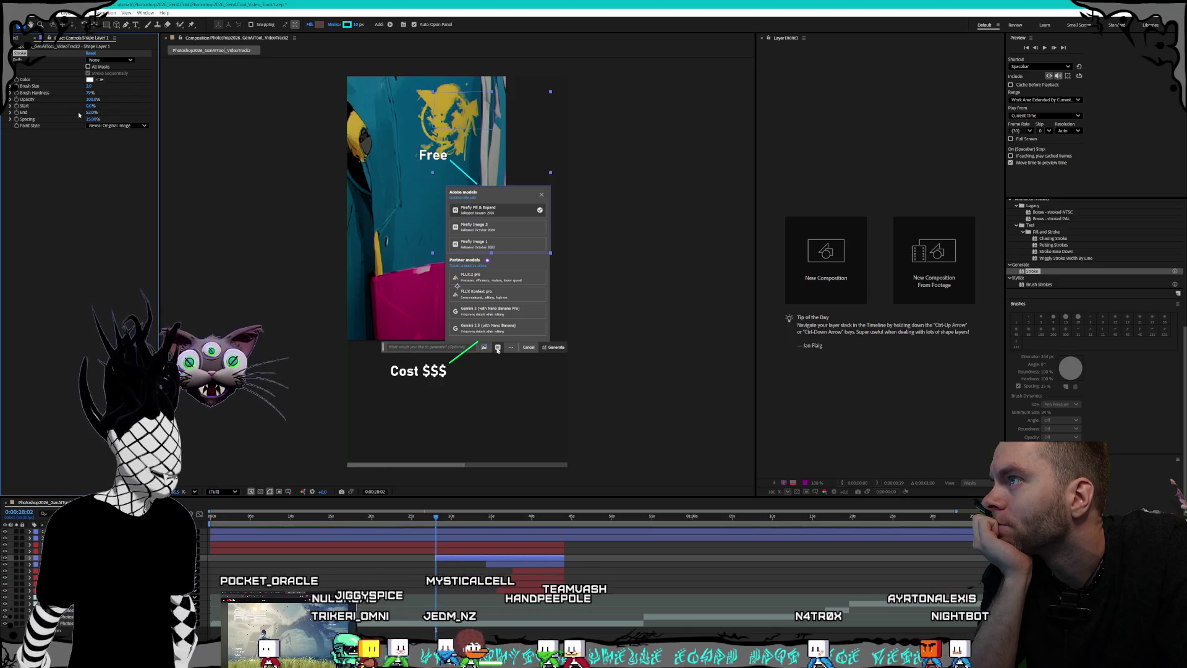
{"action": "left_click", "coordinate": [92, 112]}
{"action": "type", "text": "1"}
{"action": "key", "text": "Return"}
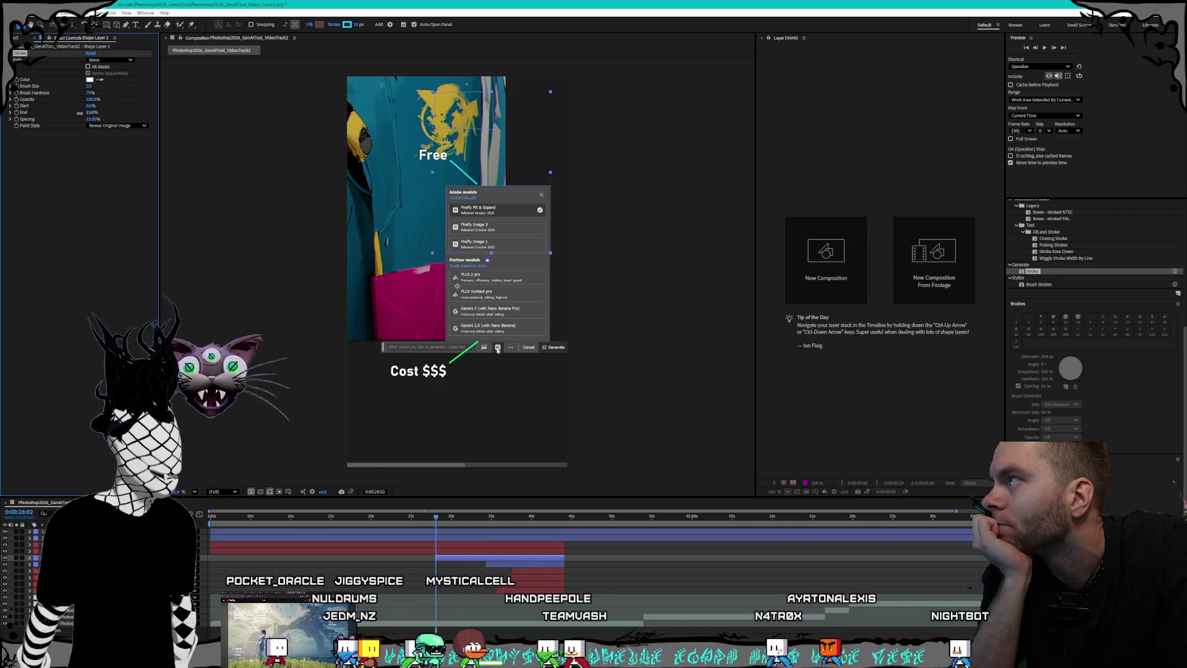
{"action": "left_click_drag", "start_coordinate": [94, 114], "coordinate": [118, 110]}
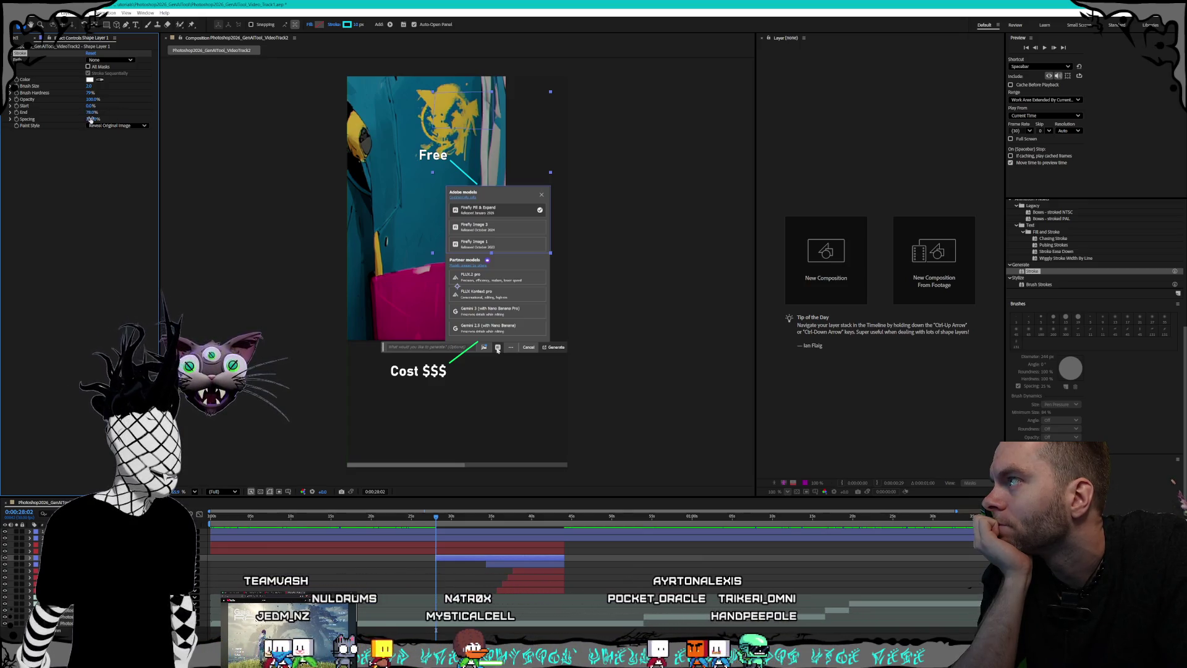
Step: Set Brush Size to 5.6, keep a single path, and confirm the On Original Image style
{"action": "left_click_drag", "start_coordinate": [90, 88], "coordinate": [104, 85]}
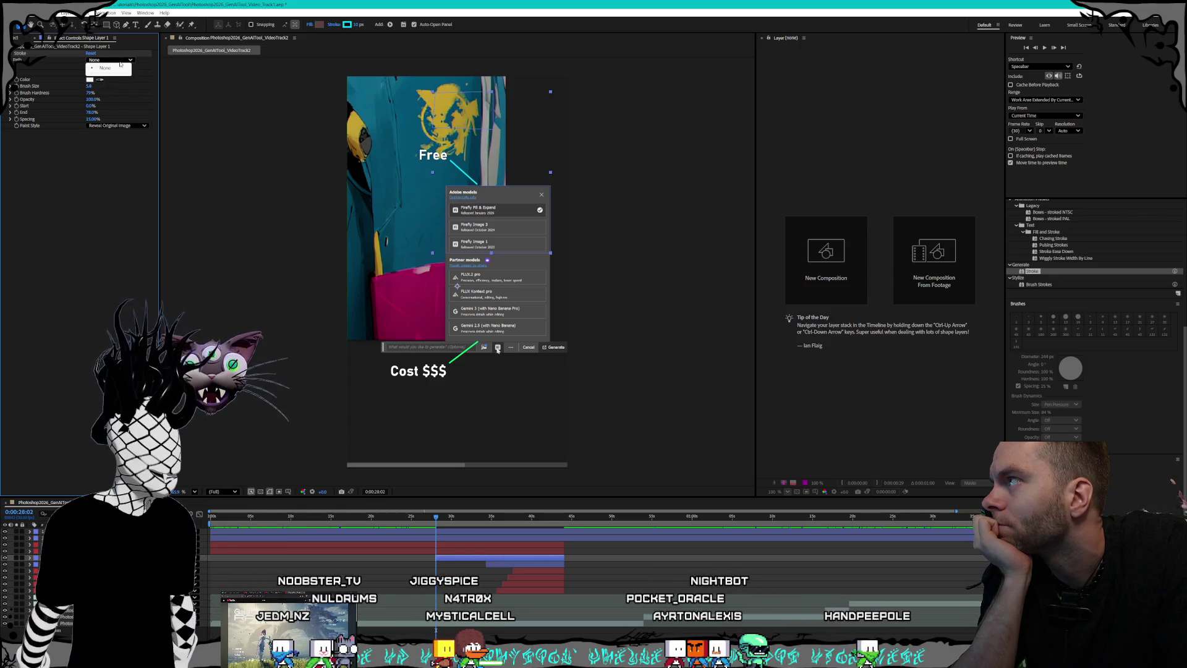
{"action": "left_click", "coordinate": [89, 67]}
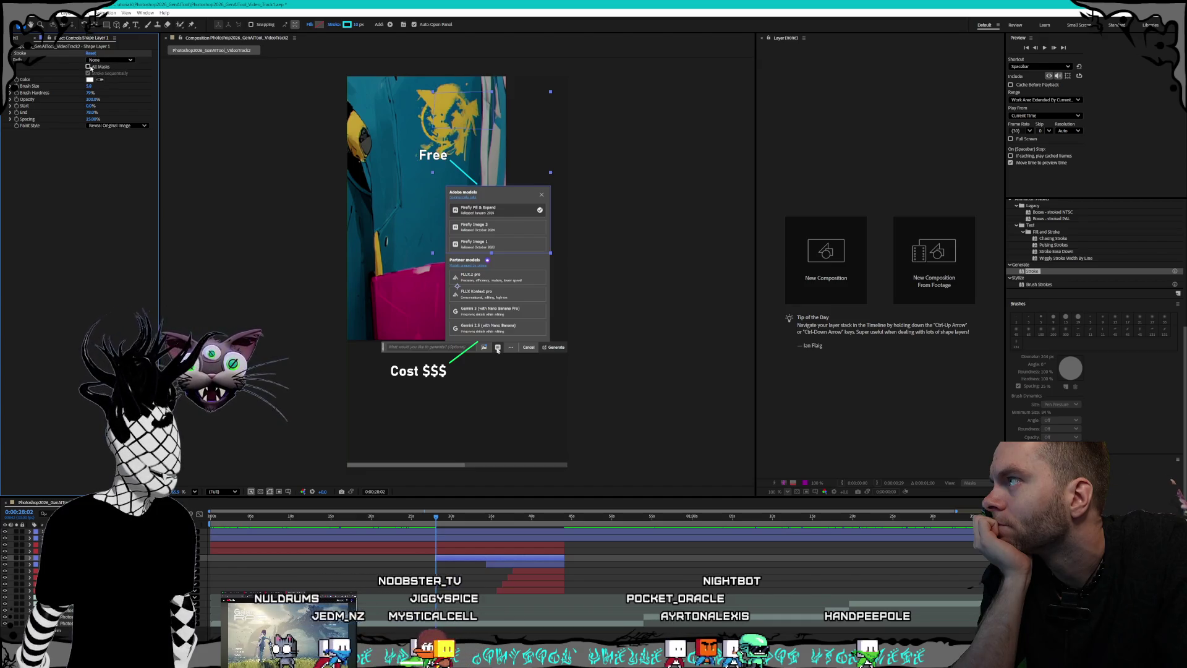
{"action": "left_click", "coordinate": [88, 66]}
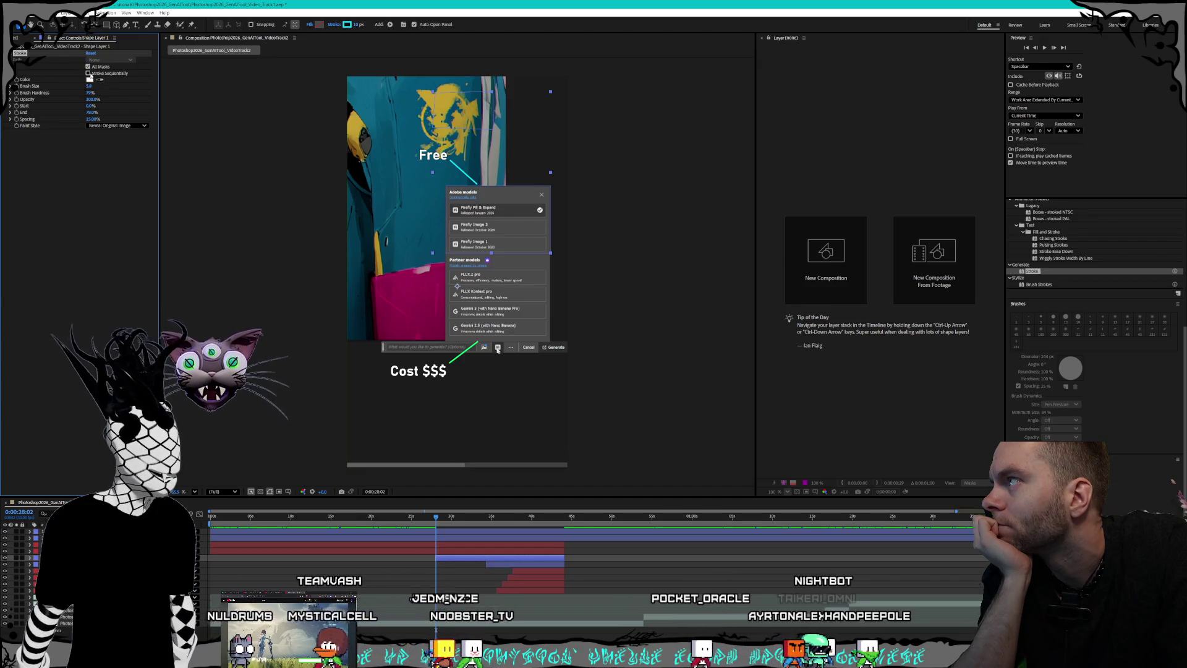
{"action": "left_click", "coordinate": [117, 126]}
{"action": "left_click", "coordinate": [102, 132]}
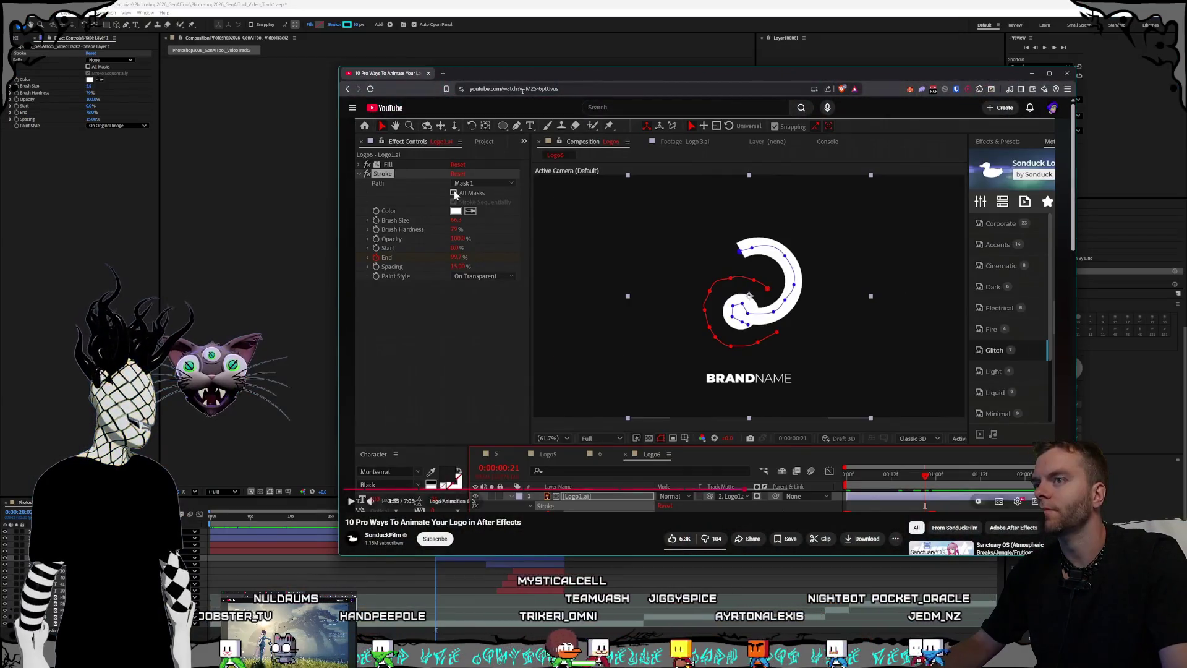
Step: Search Google for 'how to get a pen paths', expand the AI Overview, then return to After Effects
{"action": "left_click", "coordinate": [442, 74]}
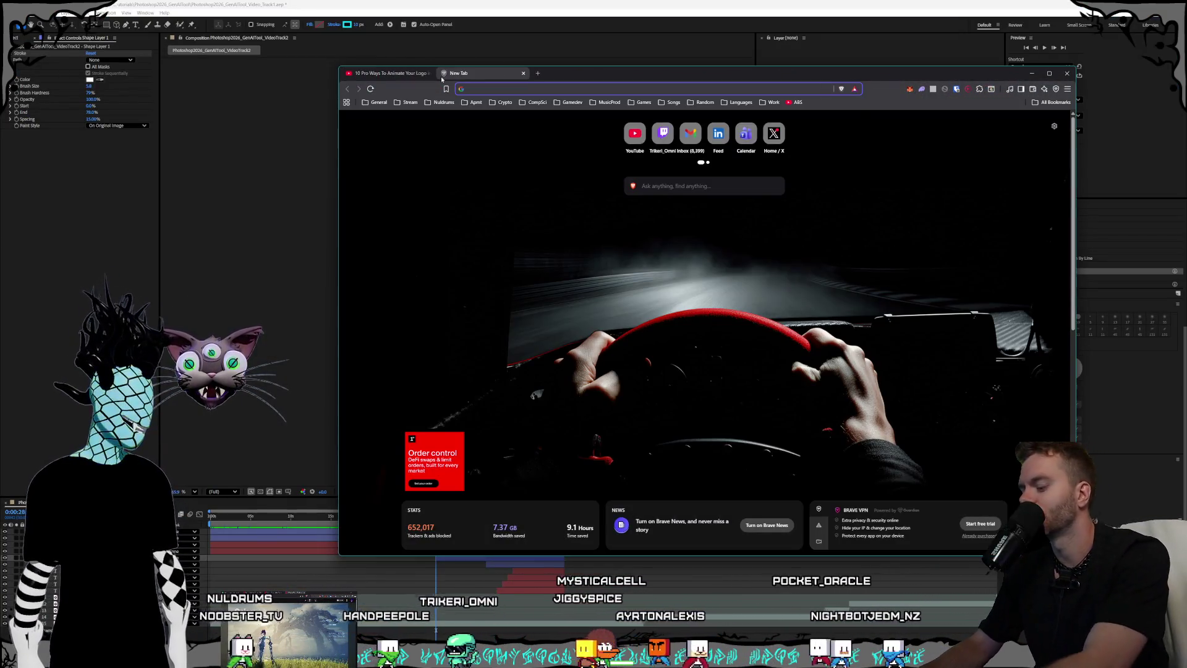
{"action": "type", "text": "how to get a pen "}
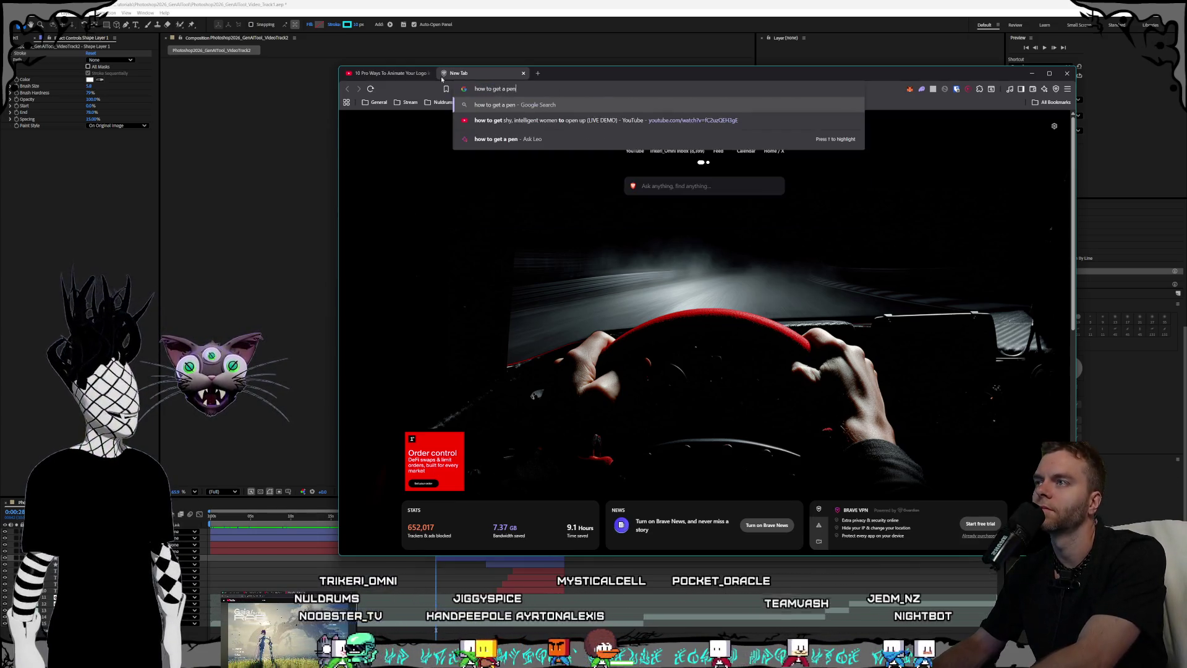
{"action": "type", "text": "path to reveal in after effect"}
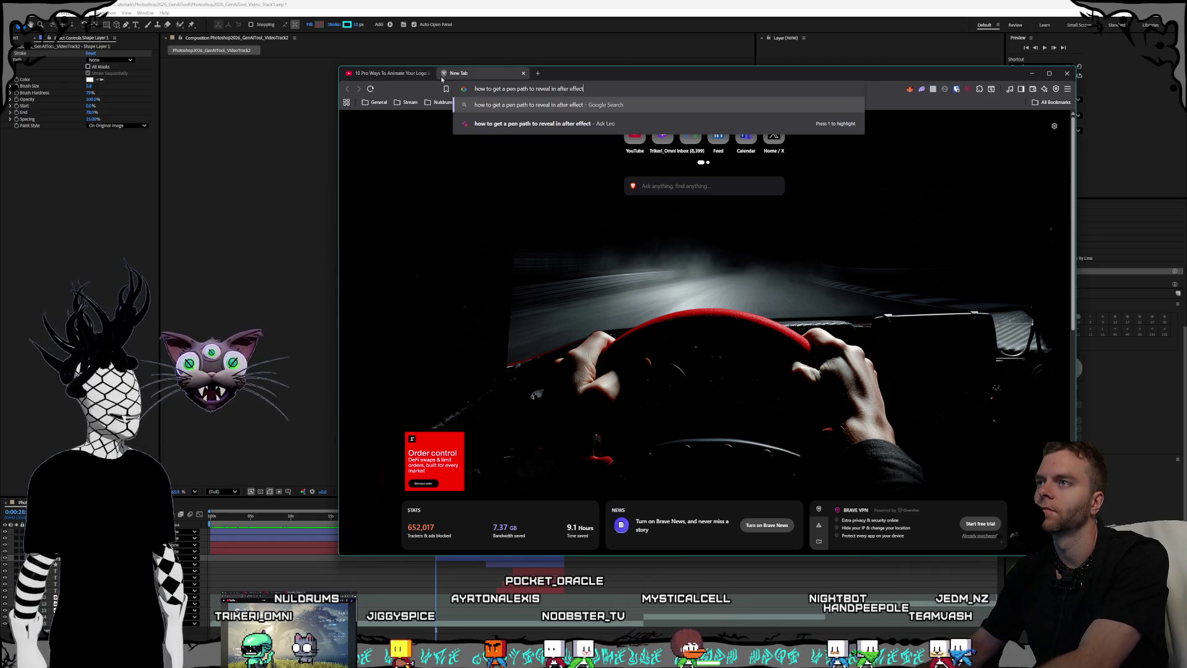
{"action": "type", "text": "s"}
{"action": "key", "text": "Return"}
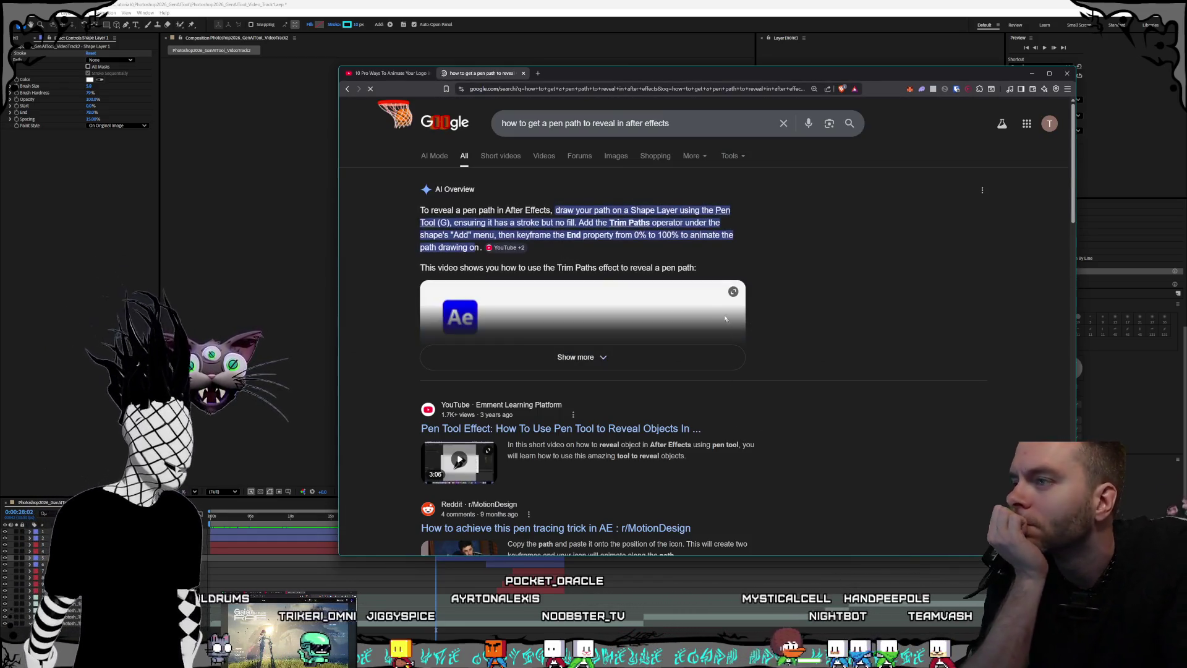
{"action": "left_click", "coordinate": [667, 358]}
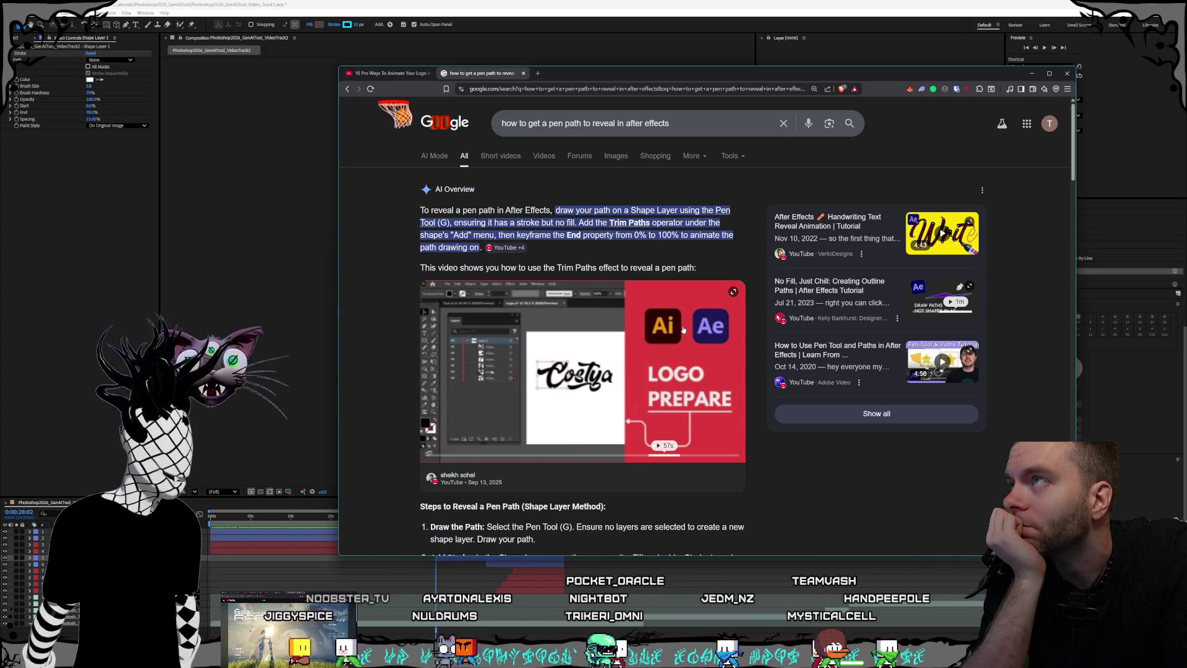
{"action": "key", "text": "alt+Tab"}
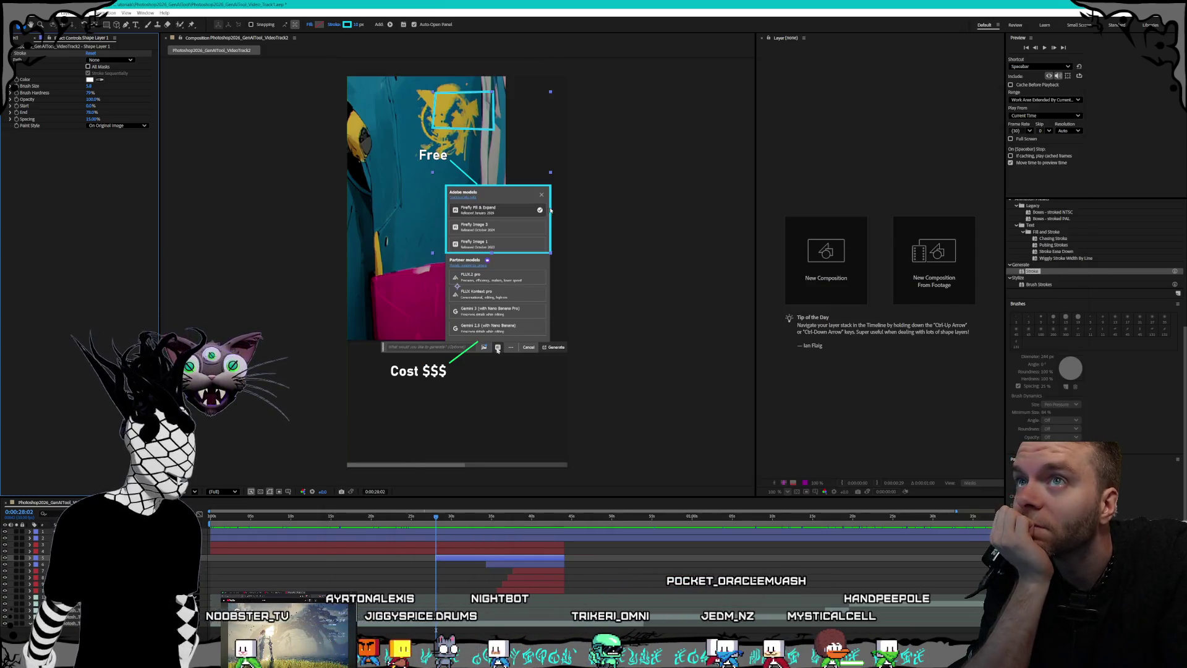
Step: Switch to the Pen tool, select Shape Layer 1, and bring back the pen-path search results
{"action": "scroll", "coordinate": [1095, 399], "scroll_direction": "down", "scroll_amount": 1}
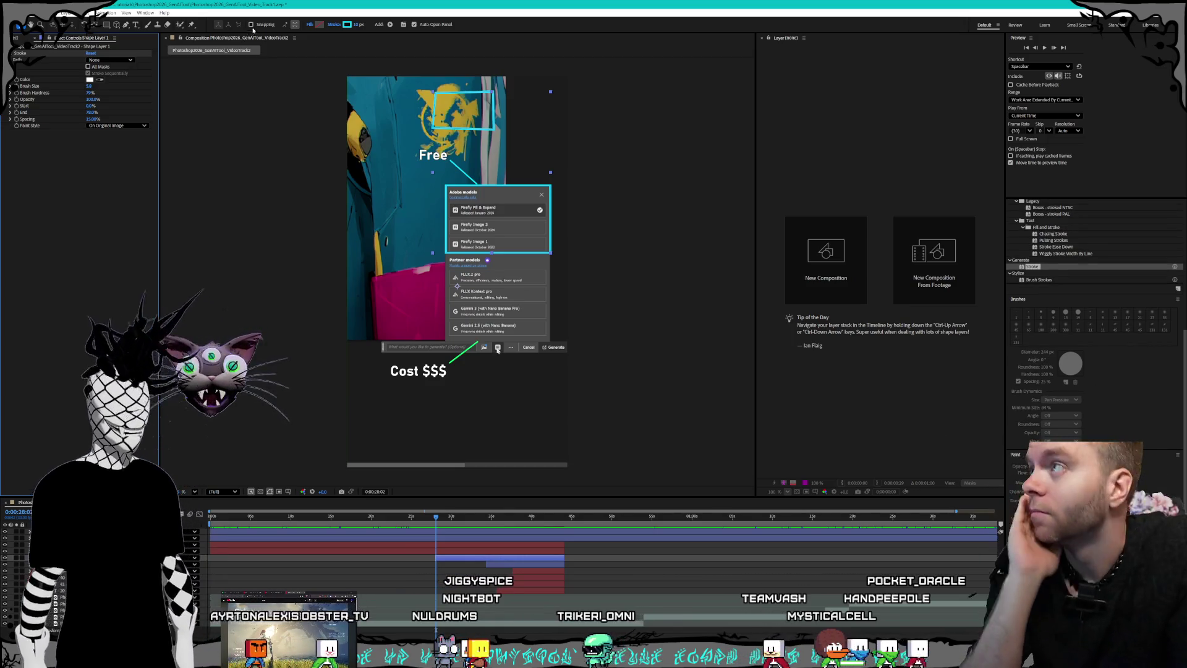
{"action": "key", "text": "g"}
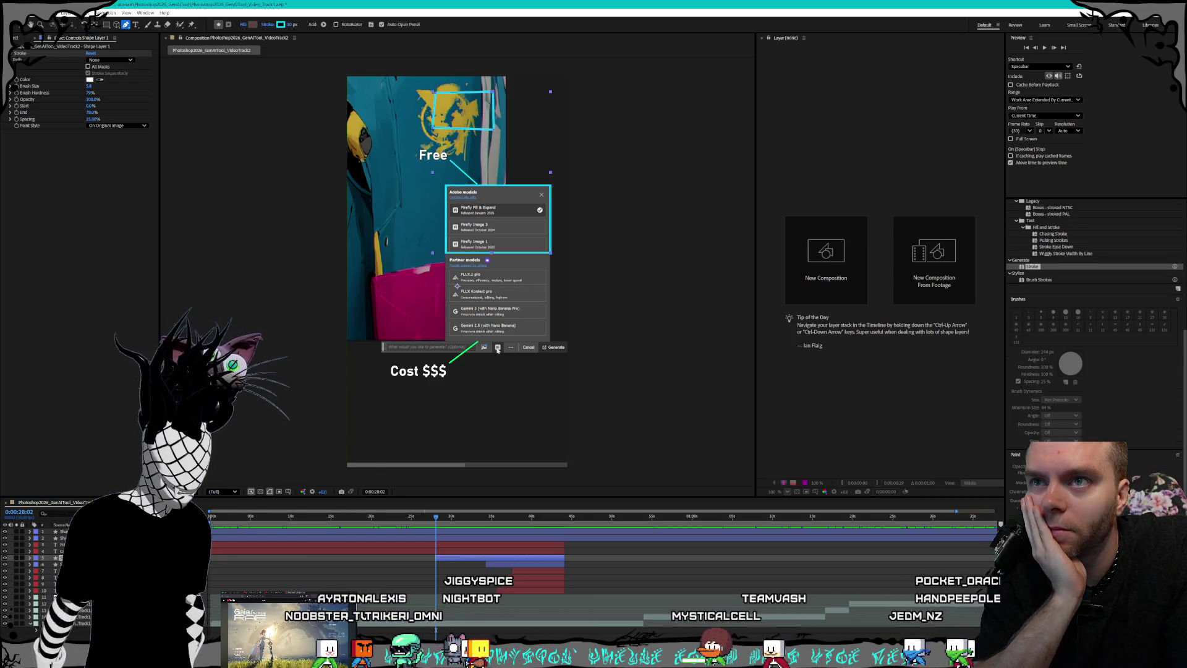
{"action": "left_click", "coordinate": [293, 539]}
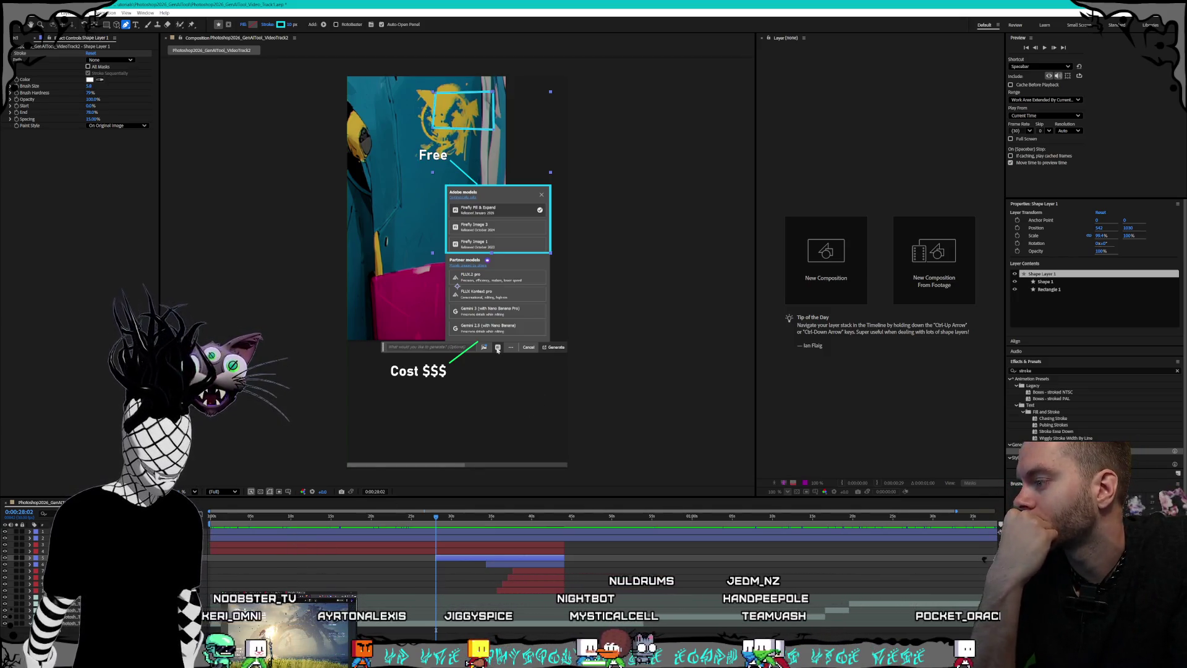
{"action": "key", "text": "alt+Tab"}
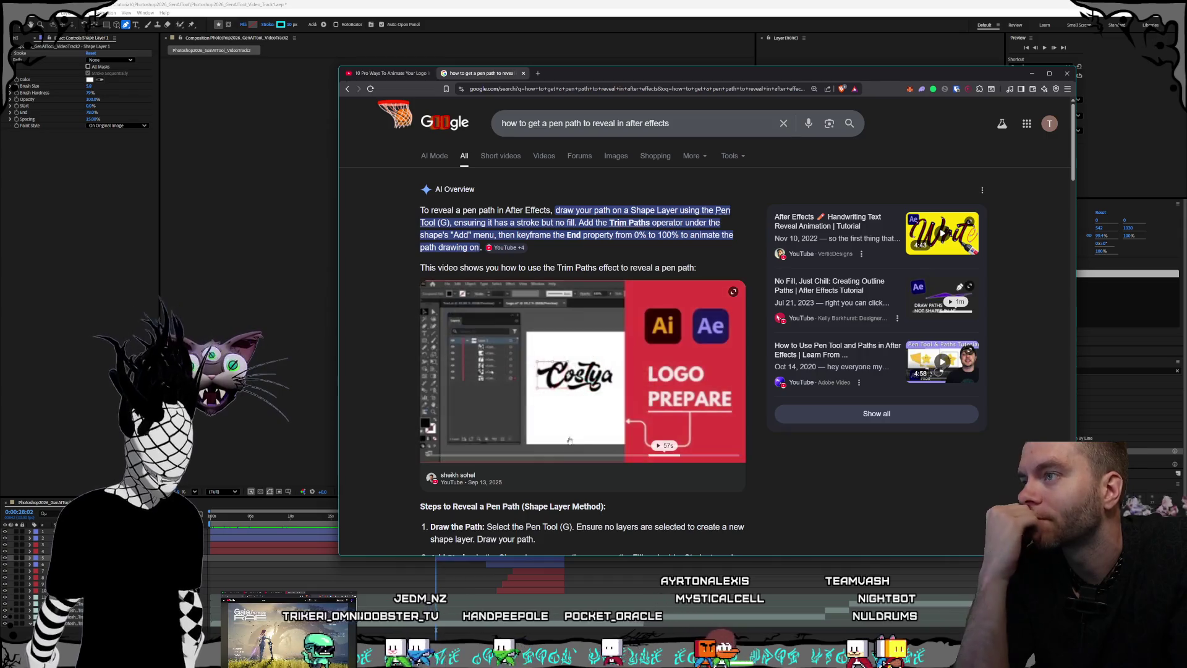
Step: Open the 'After Effects Text Reveal Animation with Stroke Lines' tutorial and seek to about 3:41
{"action": "left_click", "coordinate": [472, 479]}
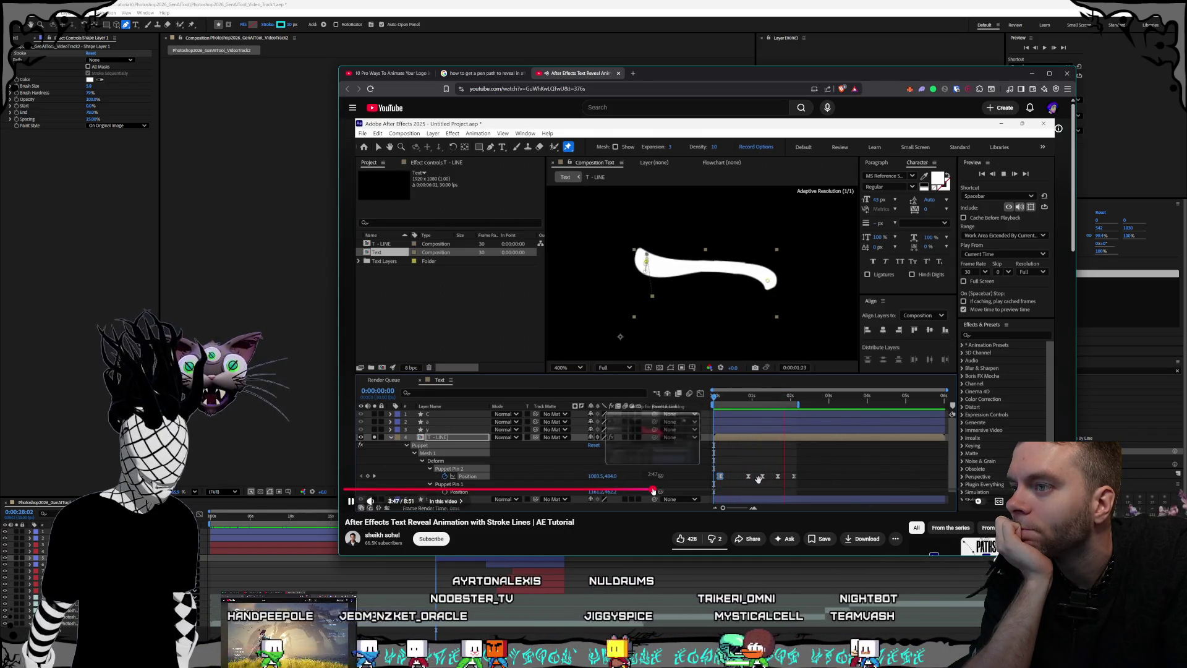
{"action": "left_click", "coordinate": [506, 489]}
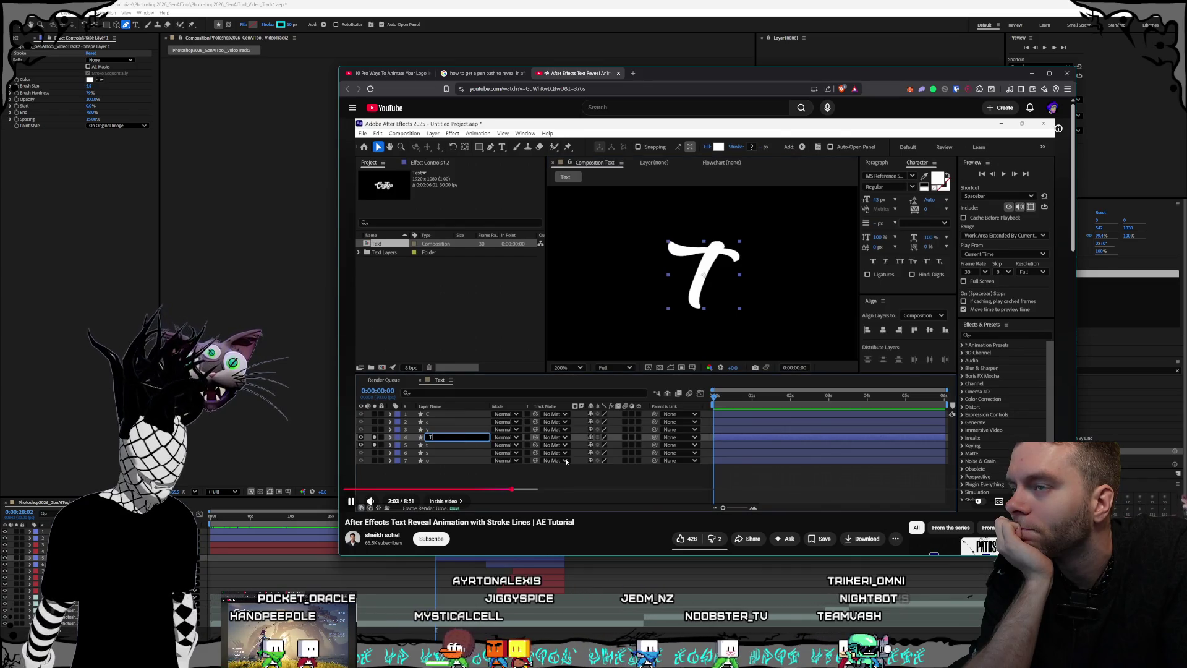
{"action": "left_click", "coordinate": [533, 489]}
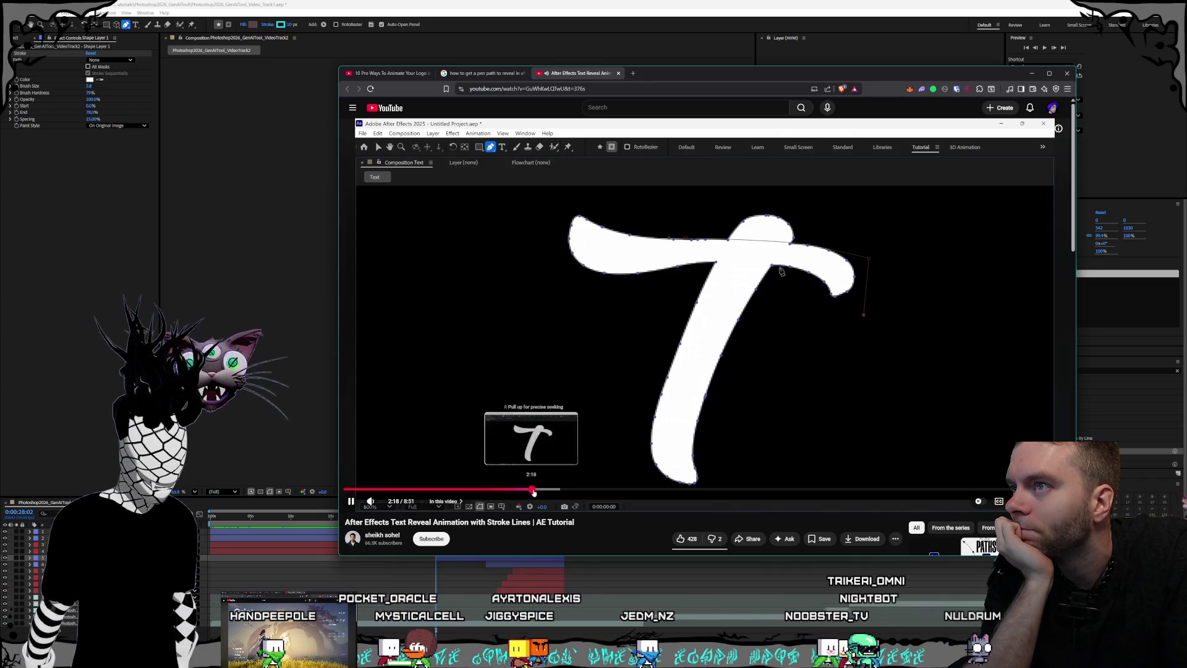
{"action": "left_click", "coordinate": [561, 489]}
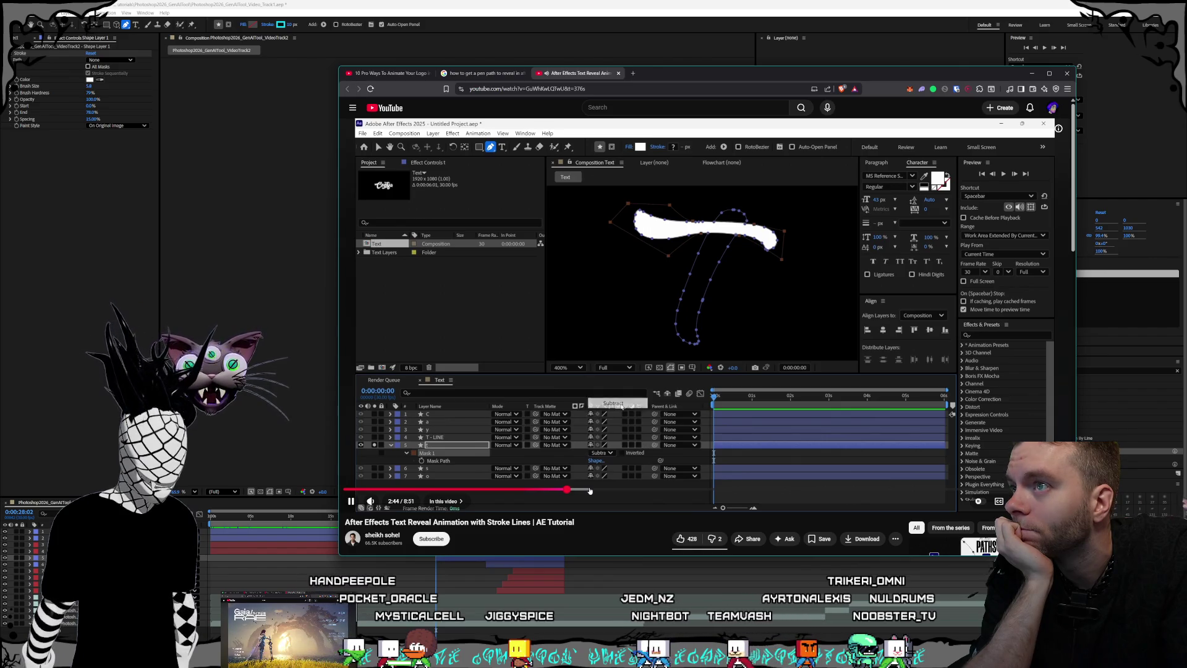
{"action": "left_click", "coordinate": [590, 490]}
{"action": "left_click", "coordinate": [610, 490]}
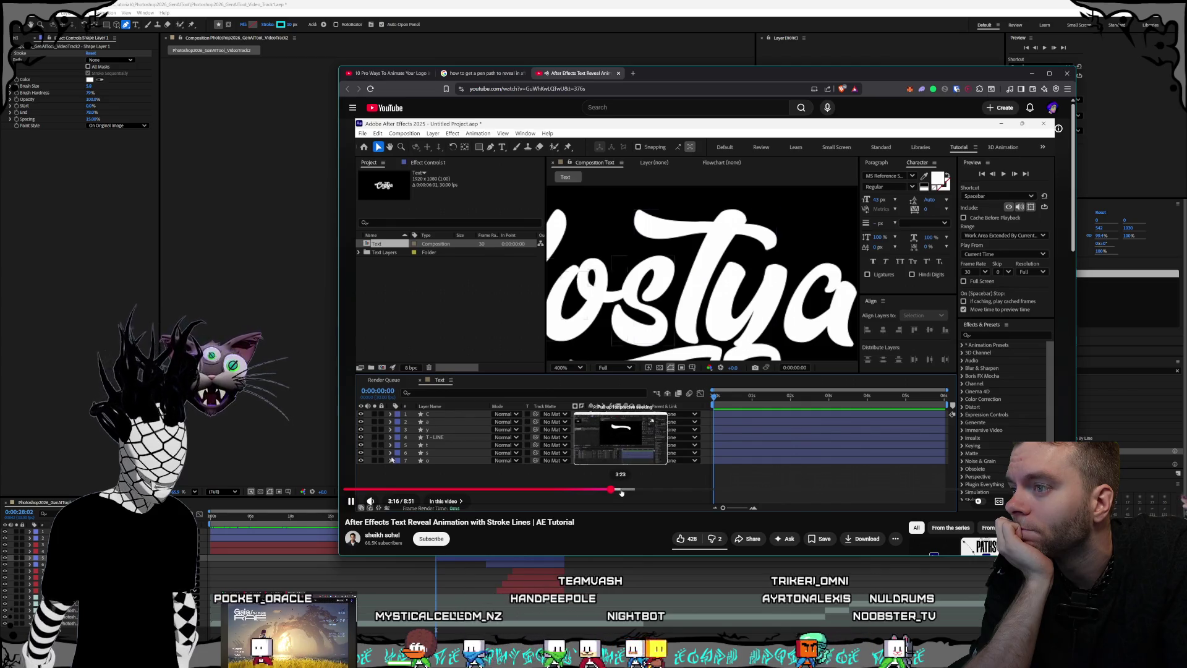
{"action": "left_click", "coordinate": [622, 490]}
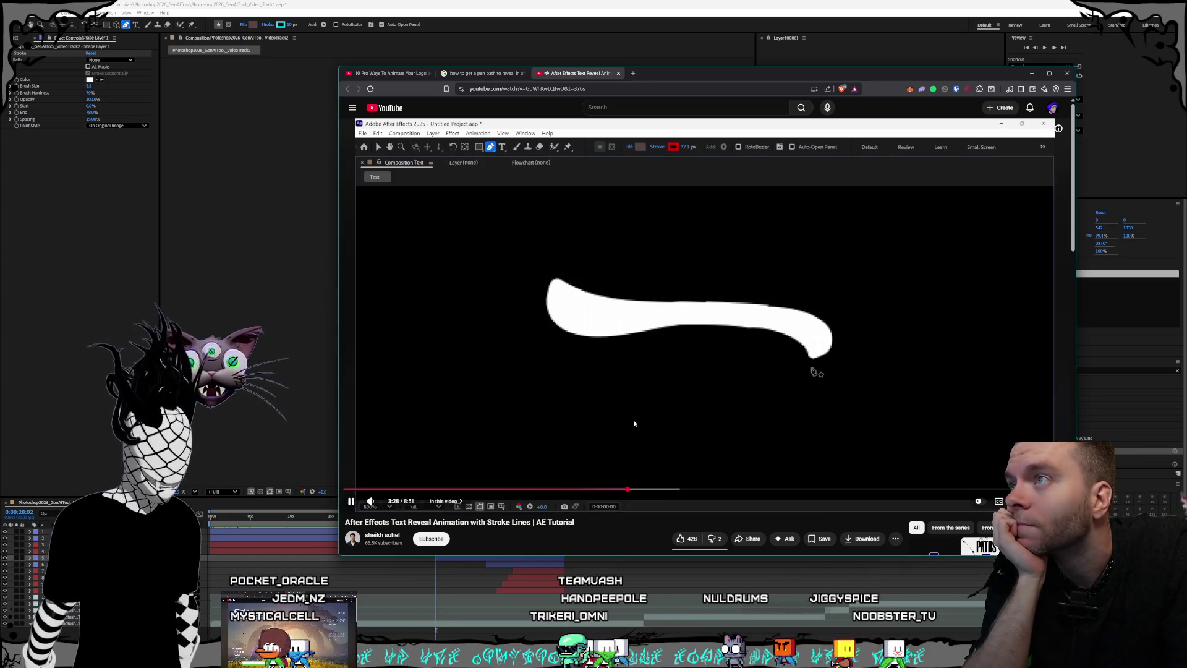
{"action": "left_click", "coordinate": [643, 489]}
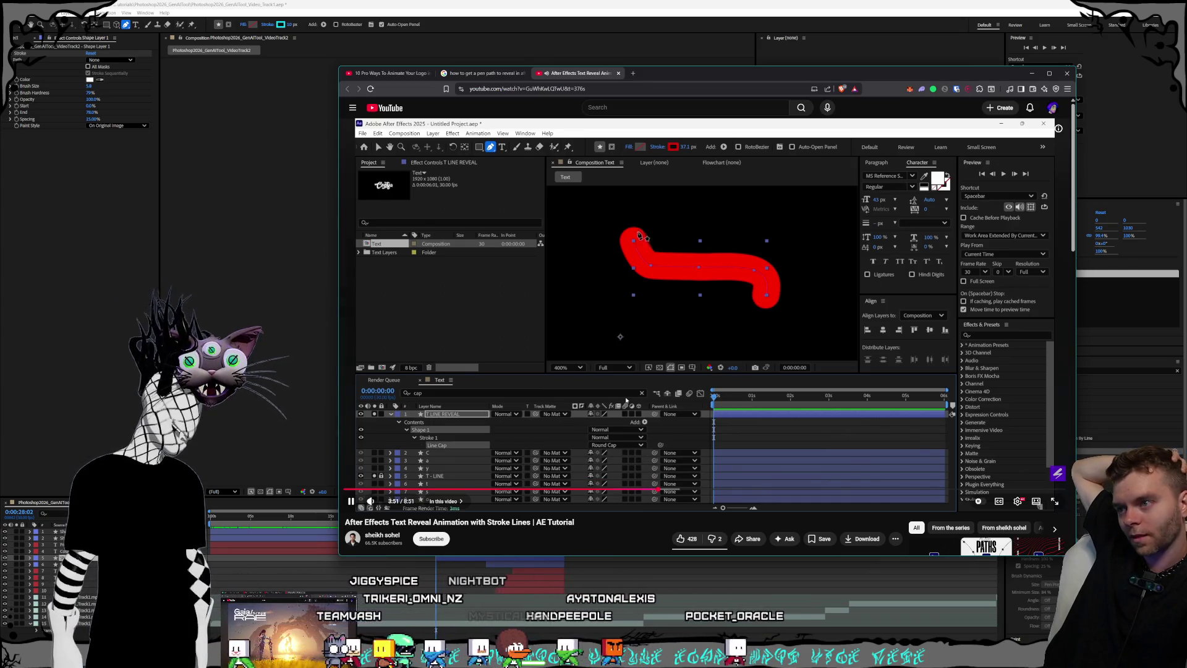
Step: Watch the tutorial's Trim Paths setup, then bring After Effects back to the front
{"action": "mouse_move", "coordinate": [611, 393]}
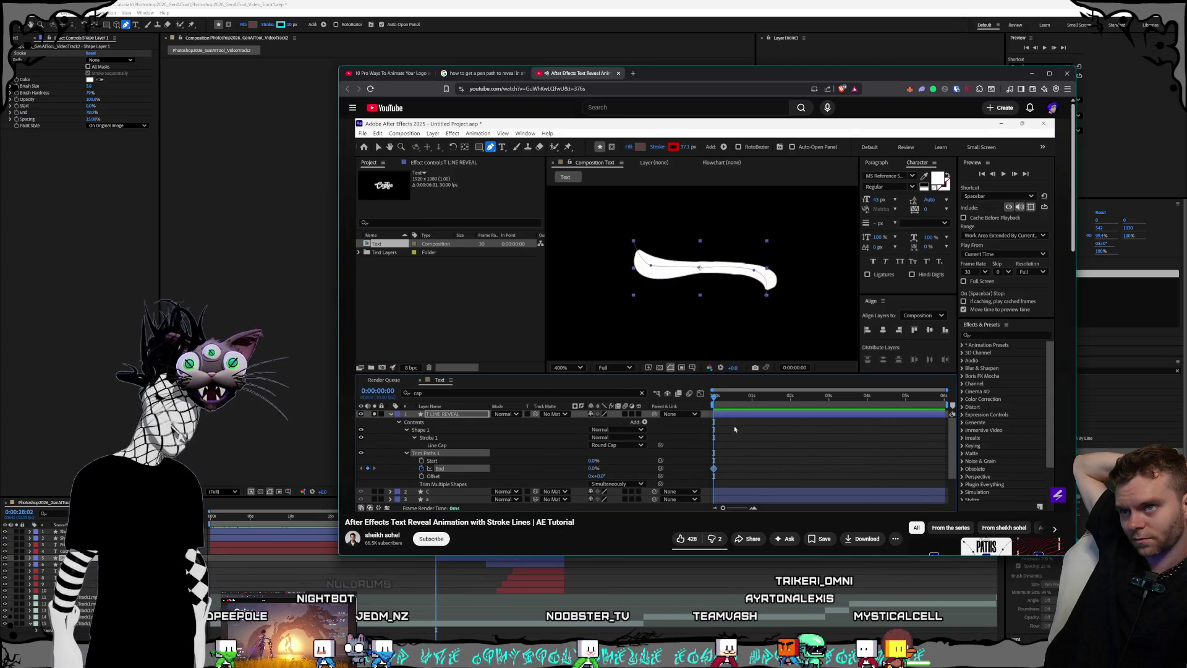
{"action": "left_click", "coordinate": [484, 2]}
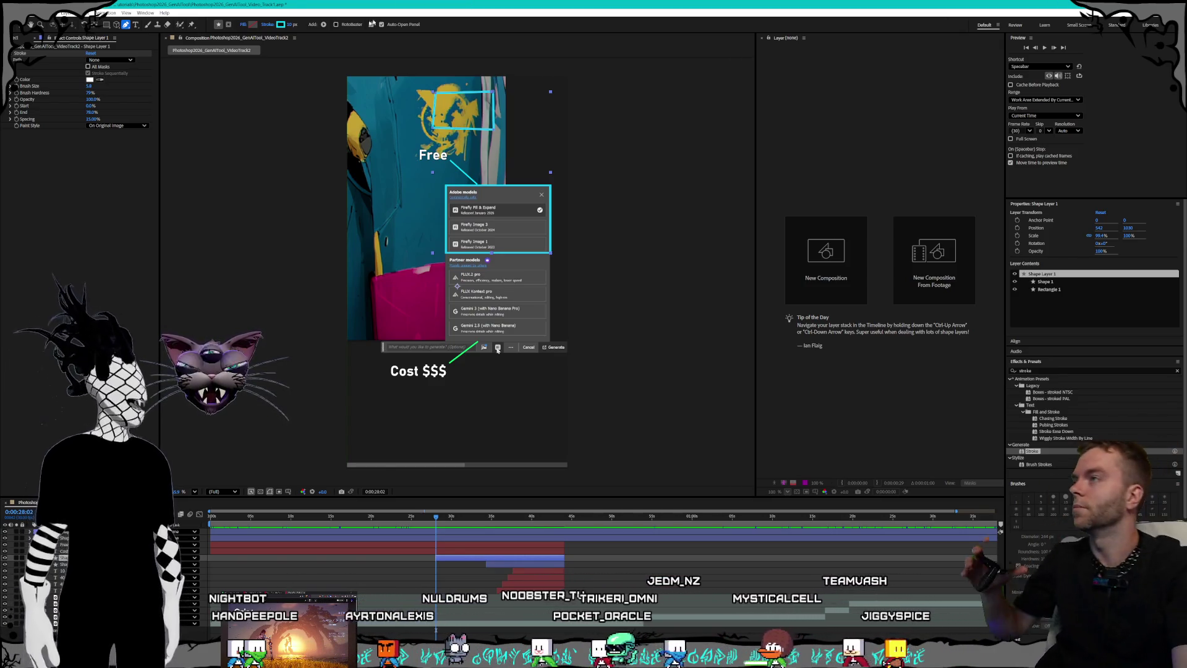
Step: Save the project, then delete the cyan outline shape layer and undo to restore it
{"action": "left_click", "coordinate": [14, 12]}
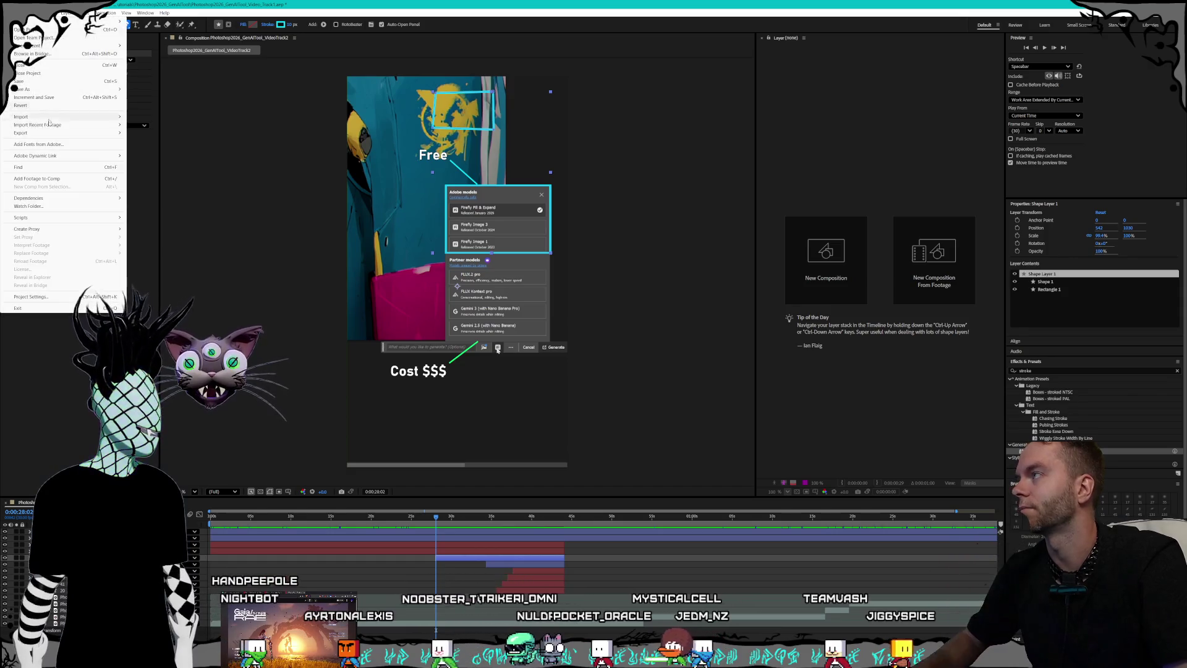
{"action": "left_click", "coordinate": [30, 93]}
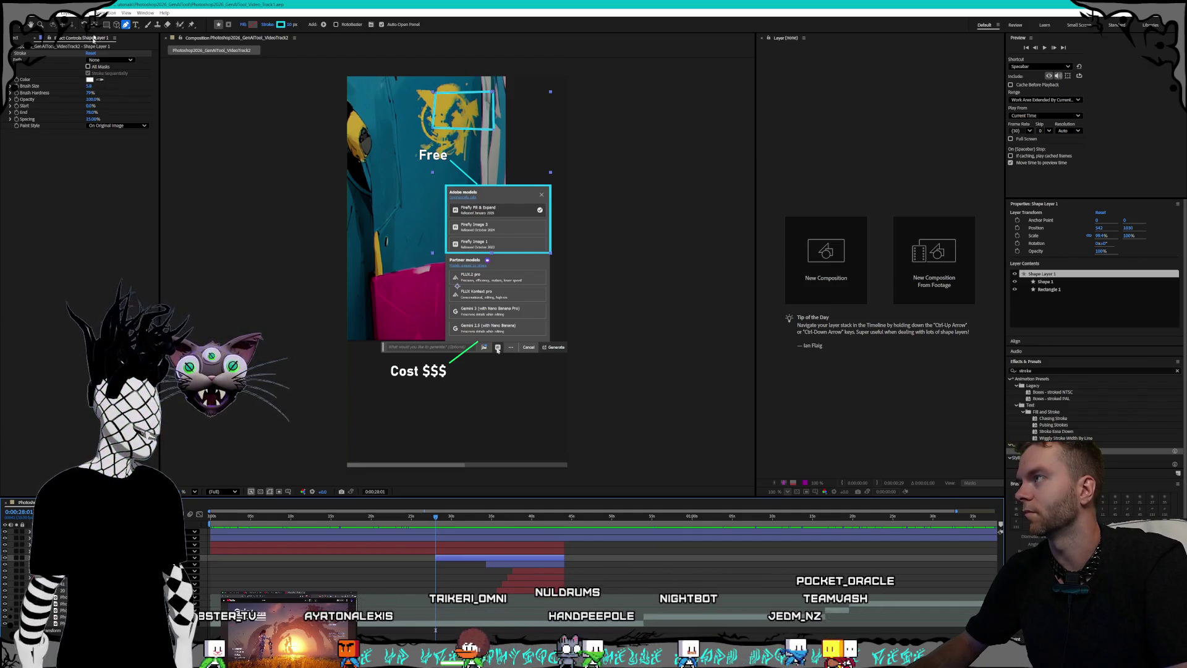
{"action": "left_click", "coordinate": [19, 24]}
{"action": "left_click", "coordinate": [488, 130]}
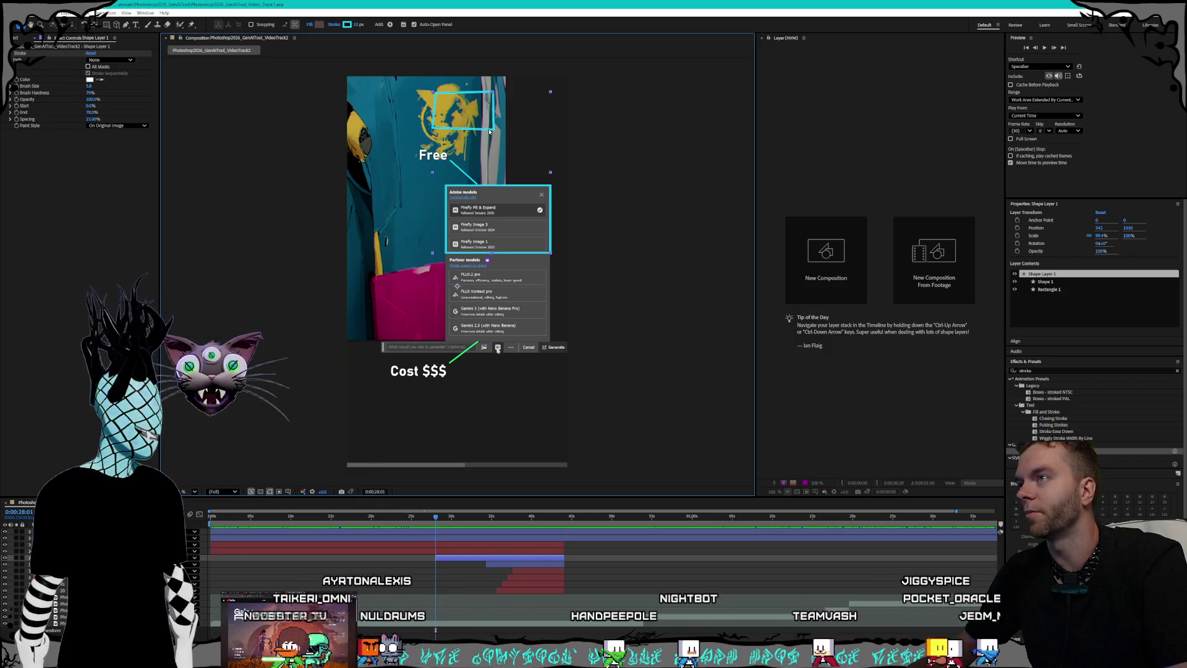
{"action": "key", "text": "Delete"}
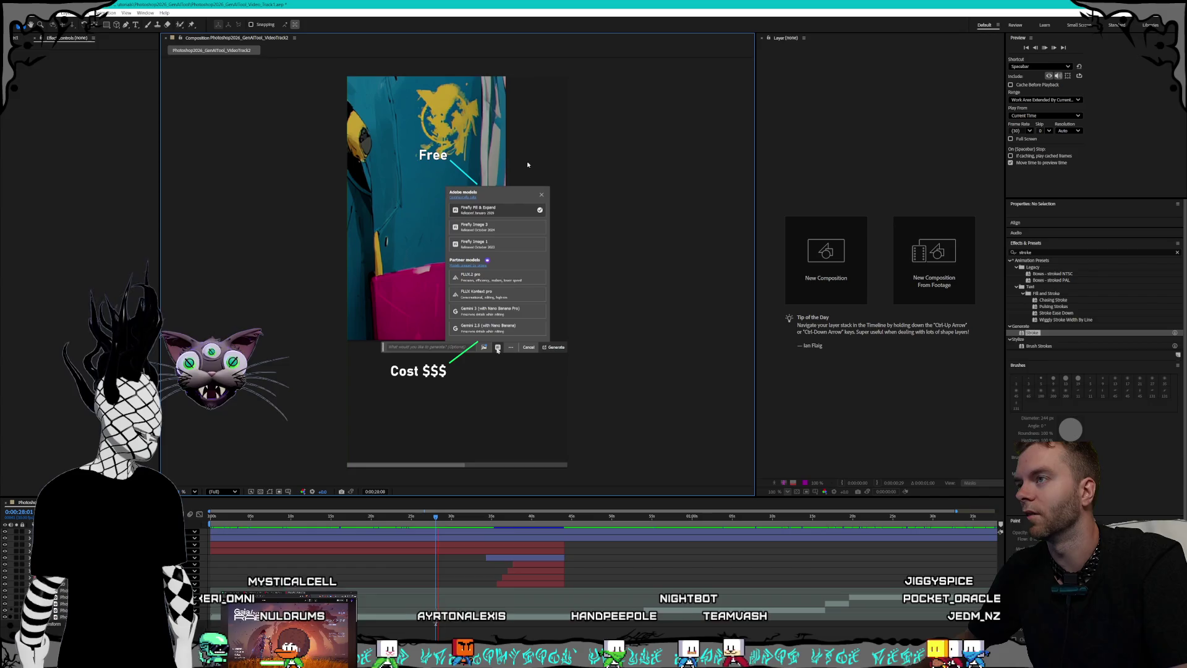
{"action": "key", "text": "ctrl+z"}
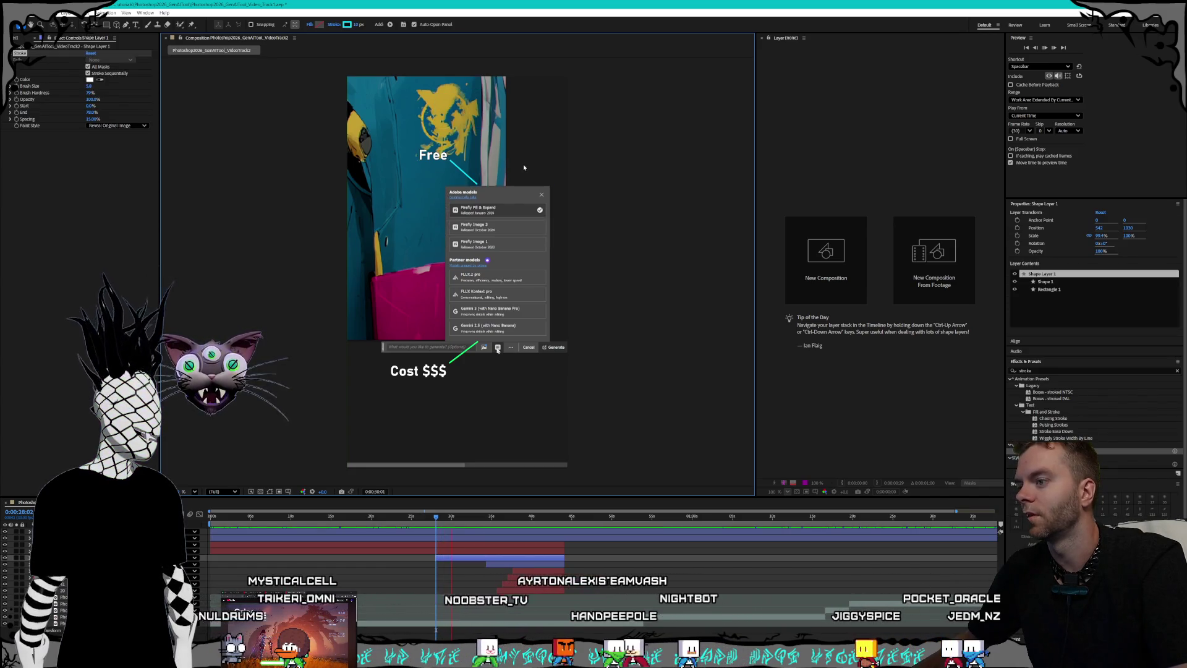
{"action": "left_click_drag", "start_coordinate": [447, 519], "coordinate": [431, 511]}
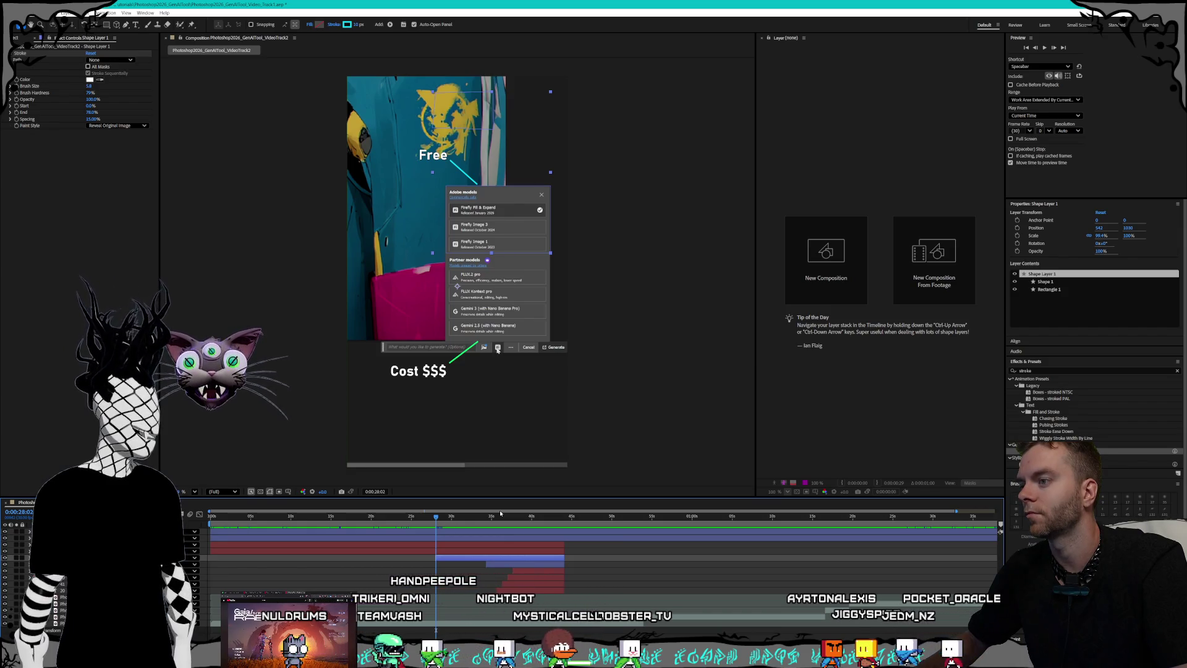
{"action": "left_click_drag", "start_coordinate": [91, 112], "coordinate": [101, 178]}
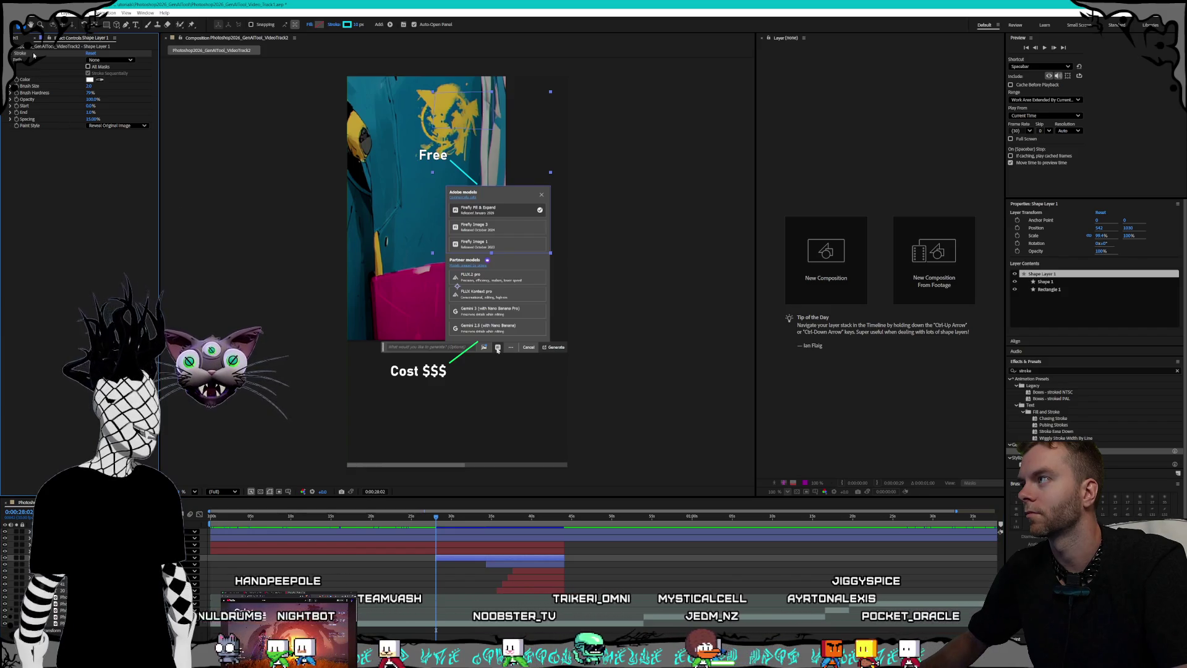
{"action": "key", "text": "Delete"}
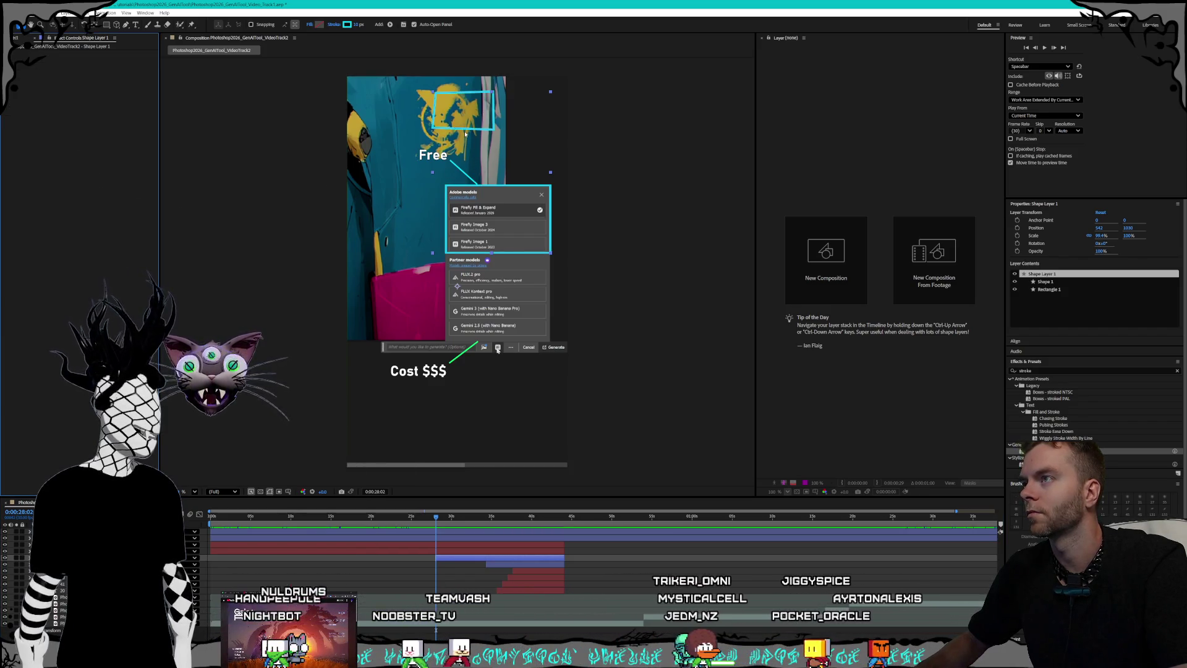
{"action": "left_click", "coordinate": [465, 132]}
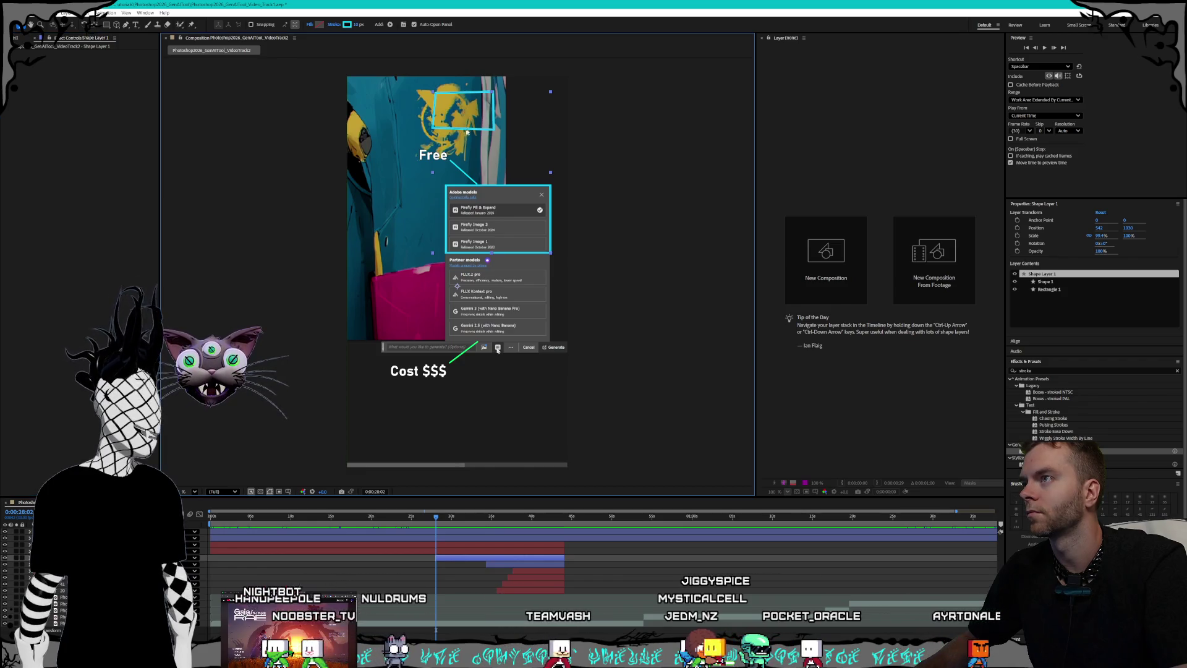
{"action": "key", "text": "Delete"}
{"action": "key", "text": "ctrl+z"}
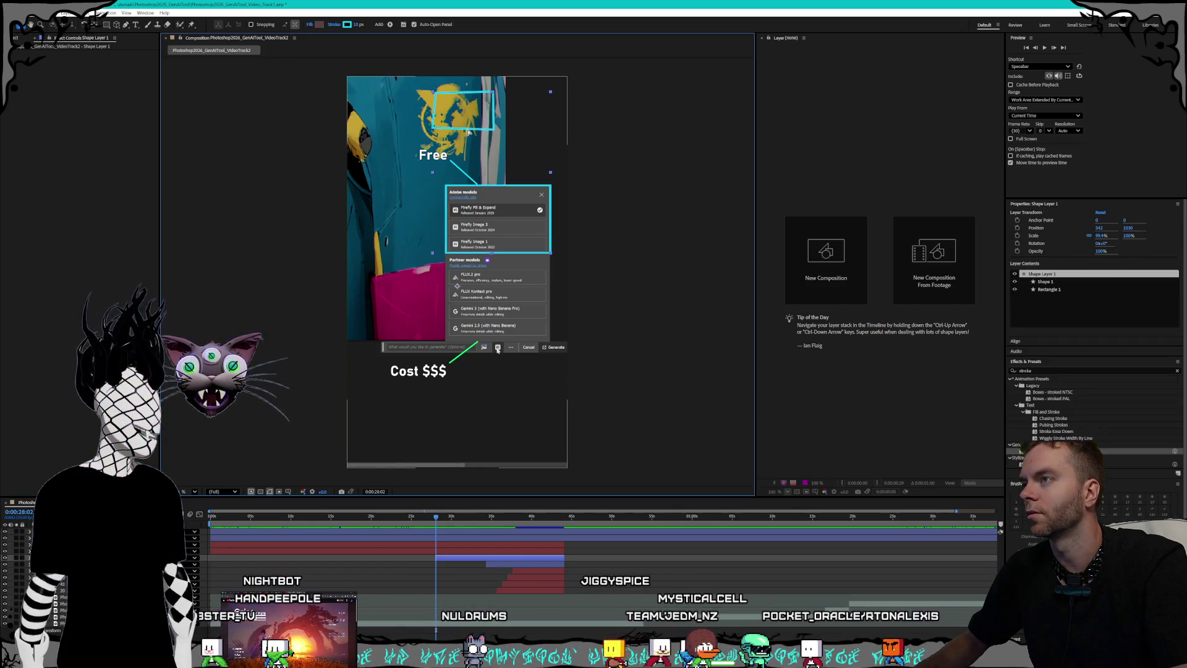
{"action": "left_click", "coordinate": [470, 547]}
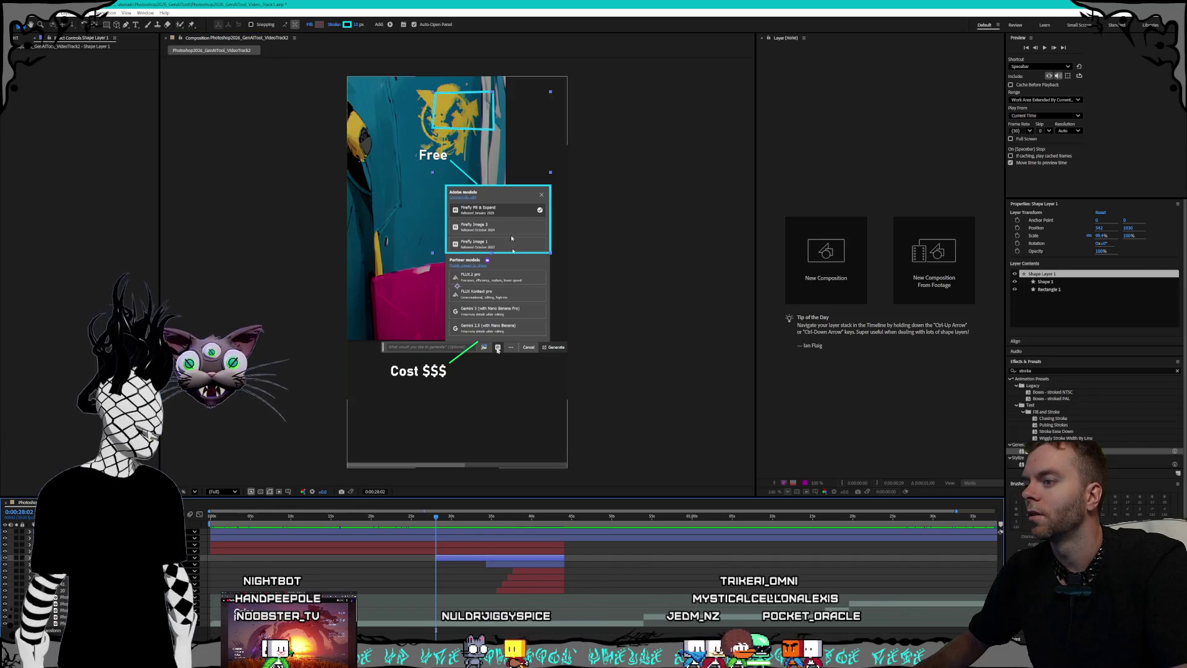
{"action": "left_click_drag", "start_coordinate": [493, 94], "coordinate": [543, 107]}
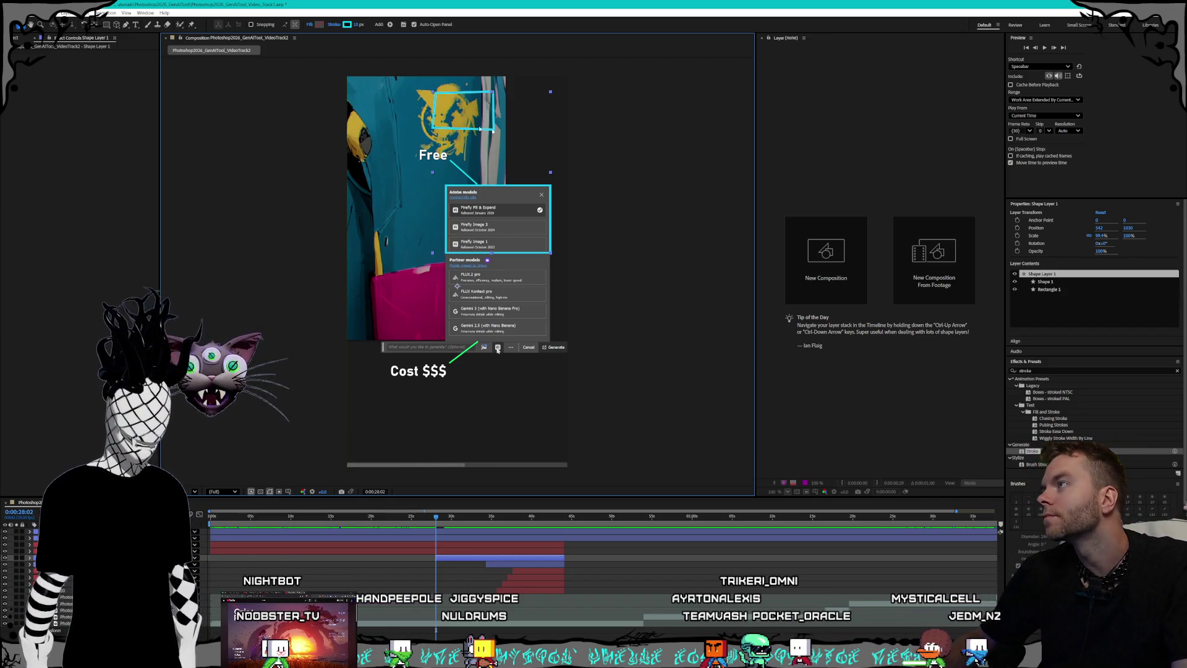
{"action": "key", "text": "ctrl+alt+shift+e"}
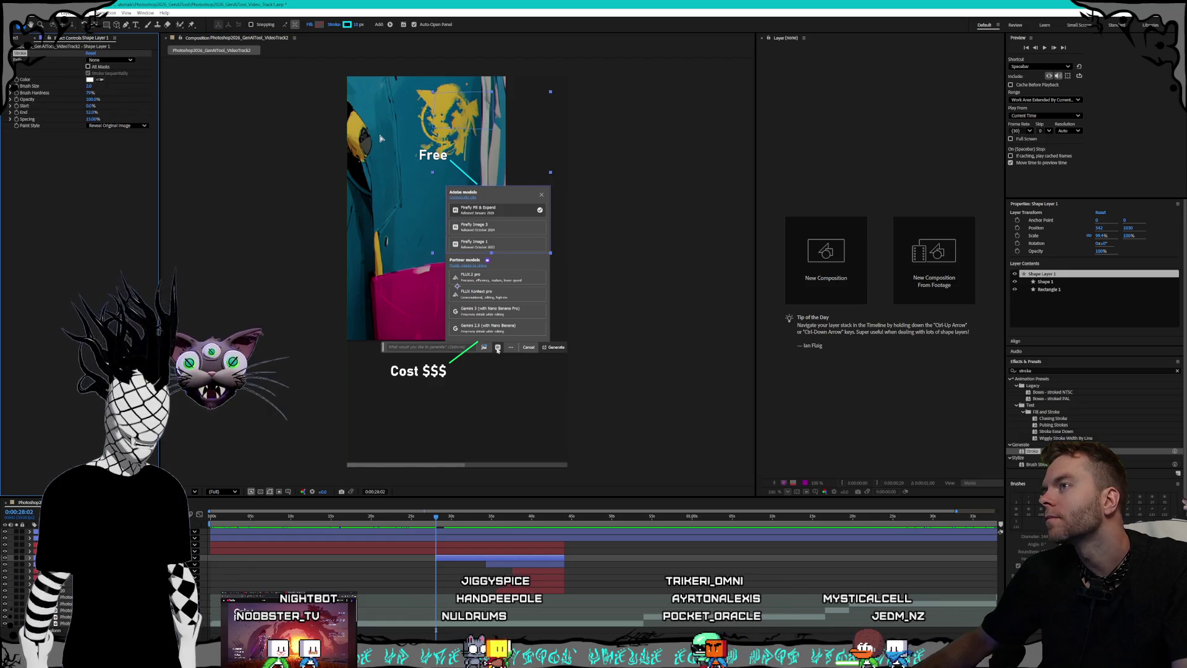
Step: Undo the Stroke effect and extra pen path, move the playhead later, and open the Layer menu
{"action": "key", "text": "ctrl+z"}
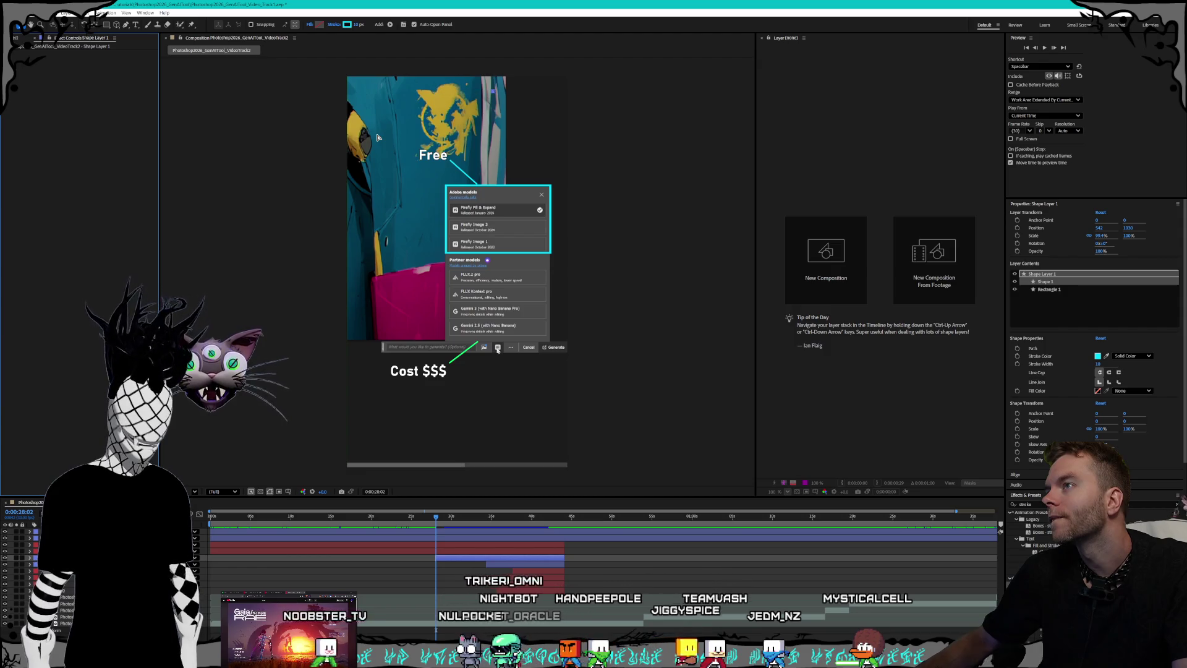
{"action": "key", "text": "ctrl+z"}
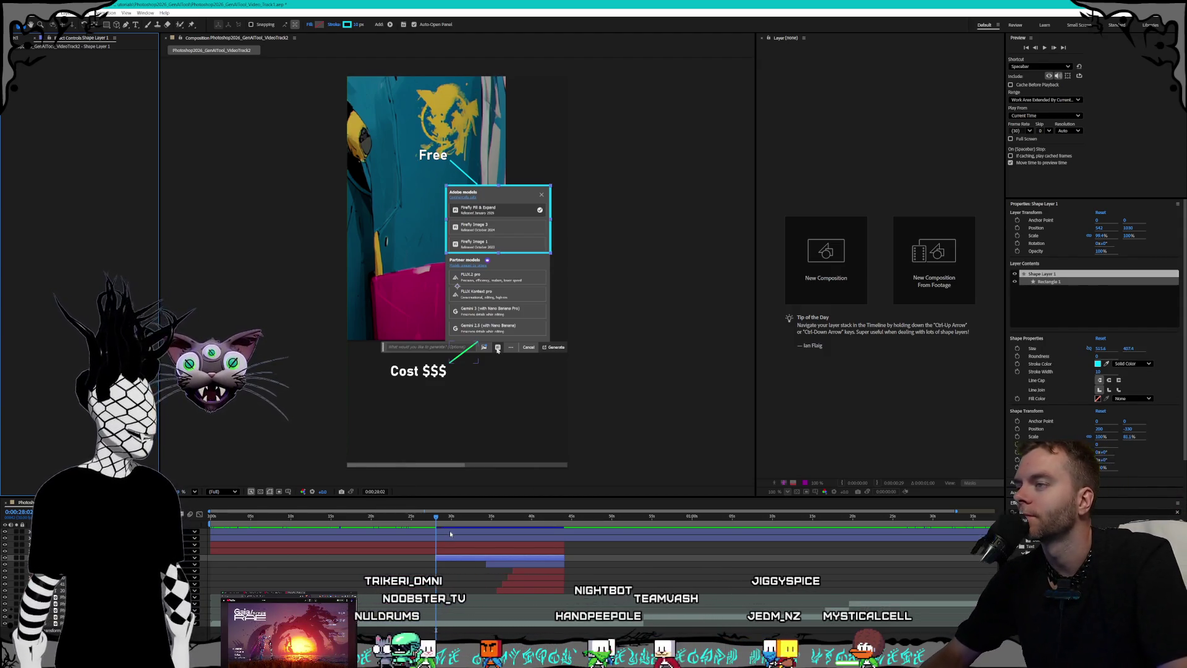
{"action": "left_click", "coordinate": [449, 517]}
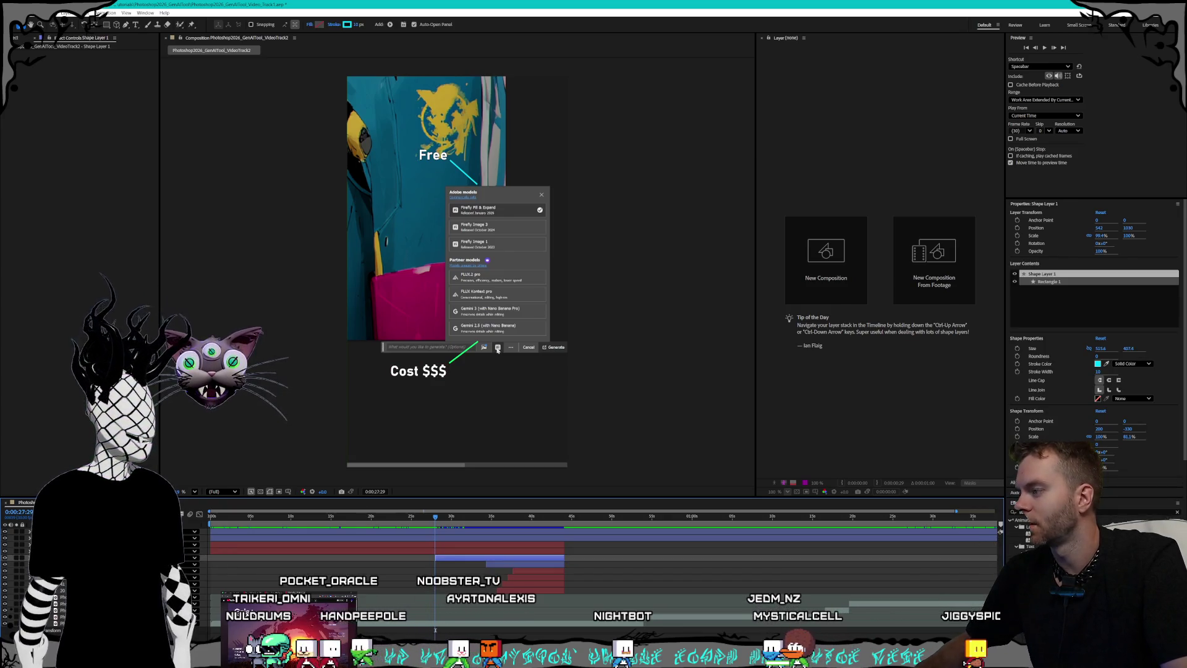
{"action": "left_click", "coordinate": [106, 13]}
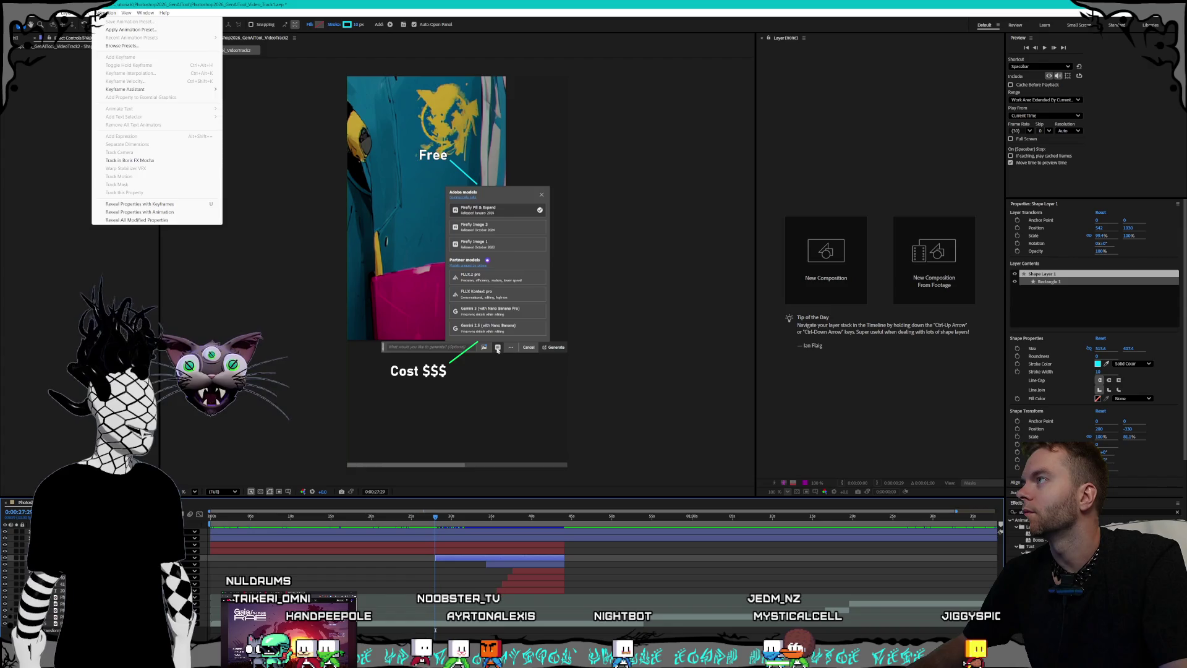
Step: Add a new empty Shape Layer 5 via Layer > New and start it at the current time
{"action": "mouse_move", "coordinate": [68, 13]}
{"action": "mouse_move", "coordinate": [179, 24]}
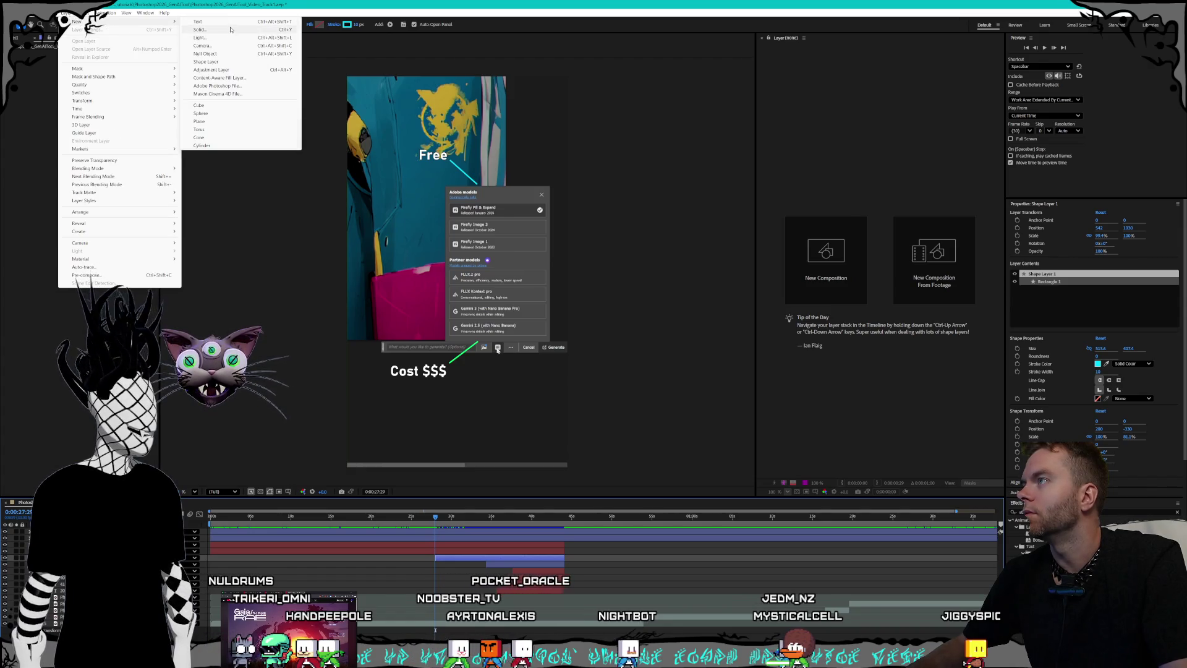
{"action": "left_click", "coordinate": [228, 62]}
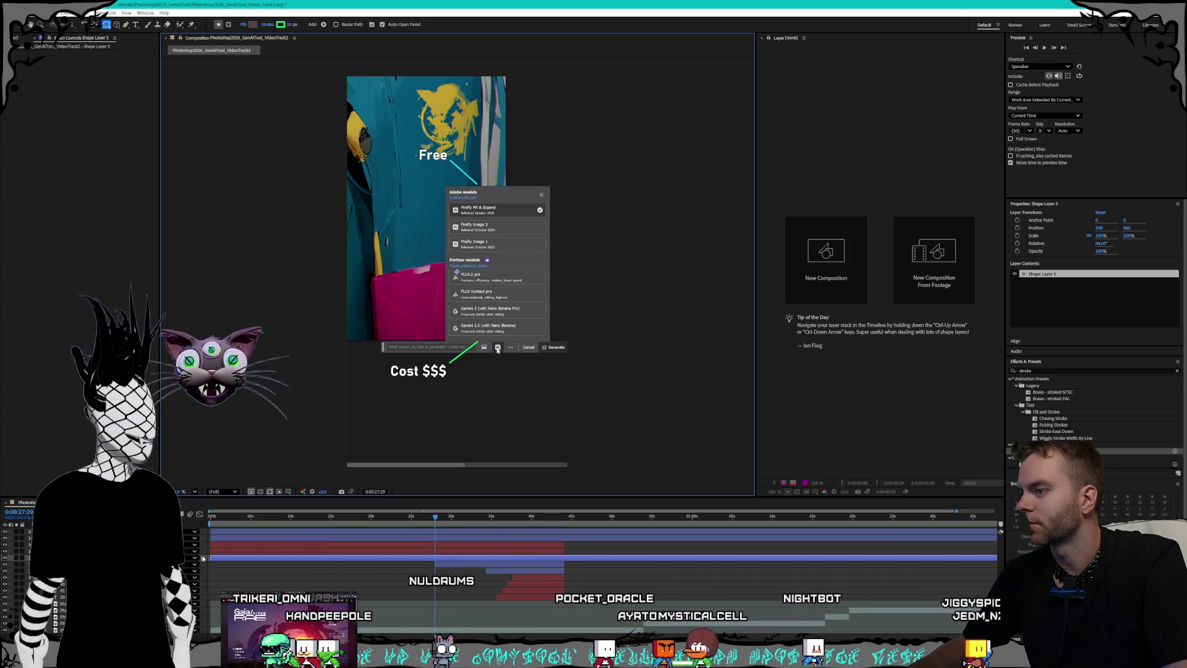
{"action": "key", "text": "alt+bracketleft"}
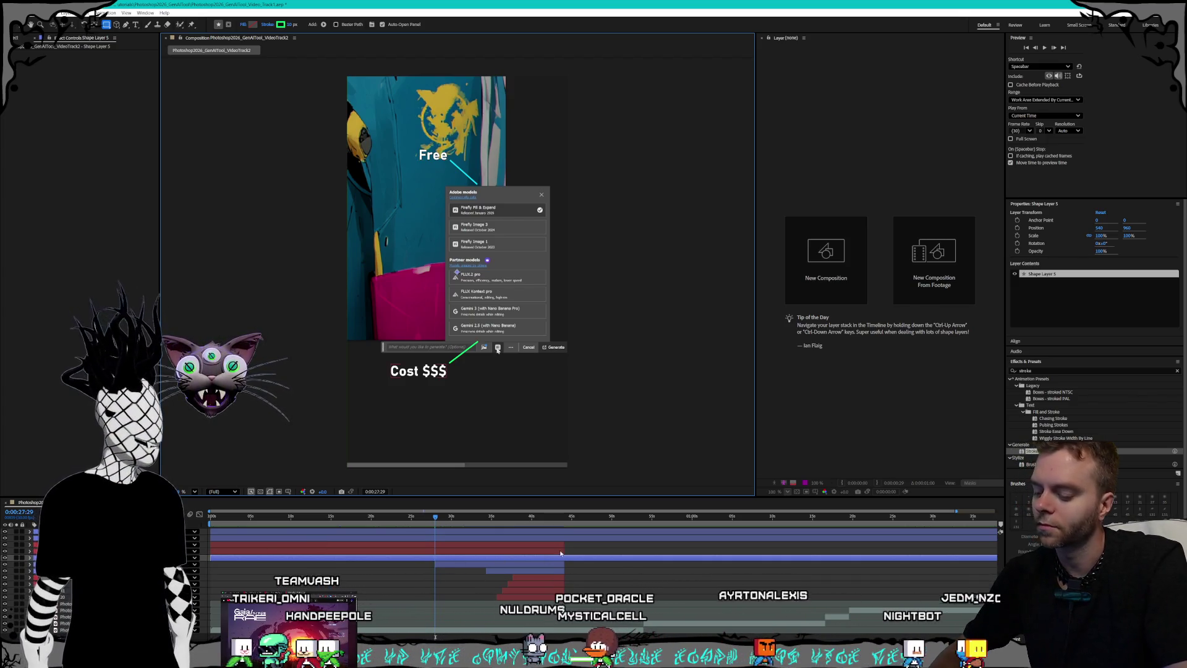
Step: Trim Shape Layer 5 to end where the callout boxes fade and start near 27 seconds
{"action": "left_click", "coordinate": [563, 518]}
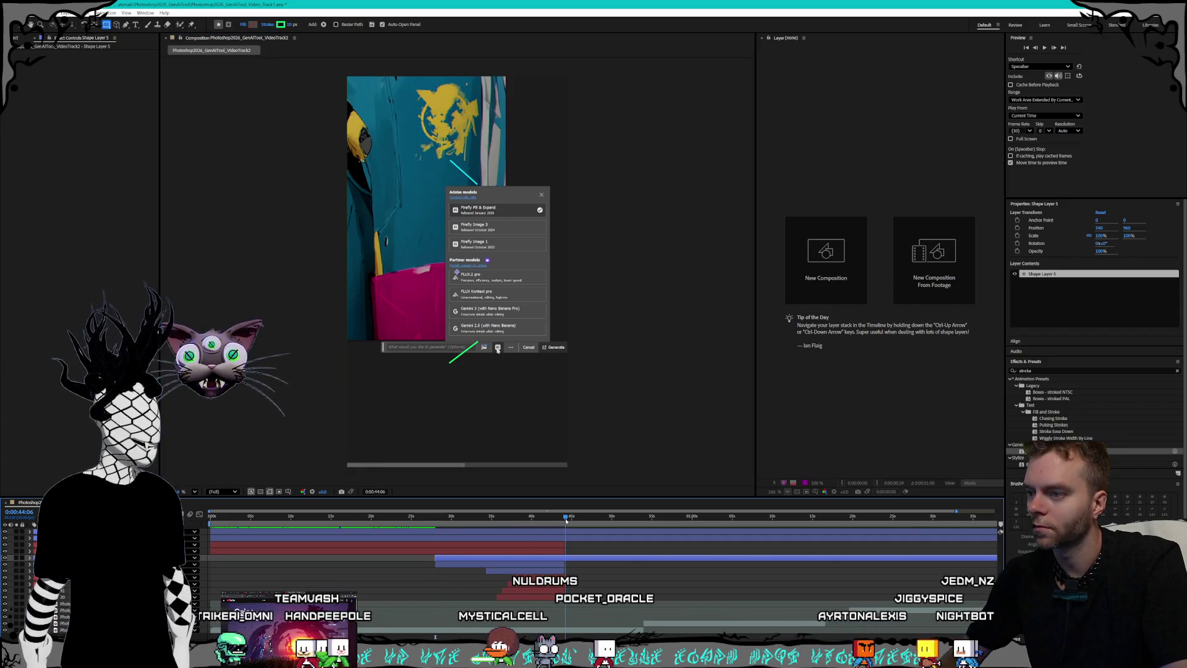
{"action": "left_click_drag", "start_coordinate": [564, 520], "coordinate": [564, 520]}
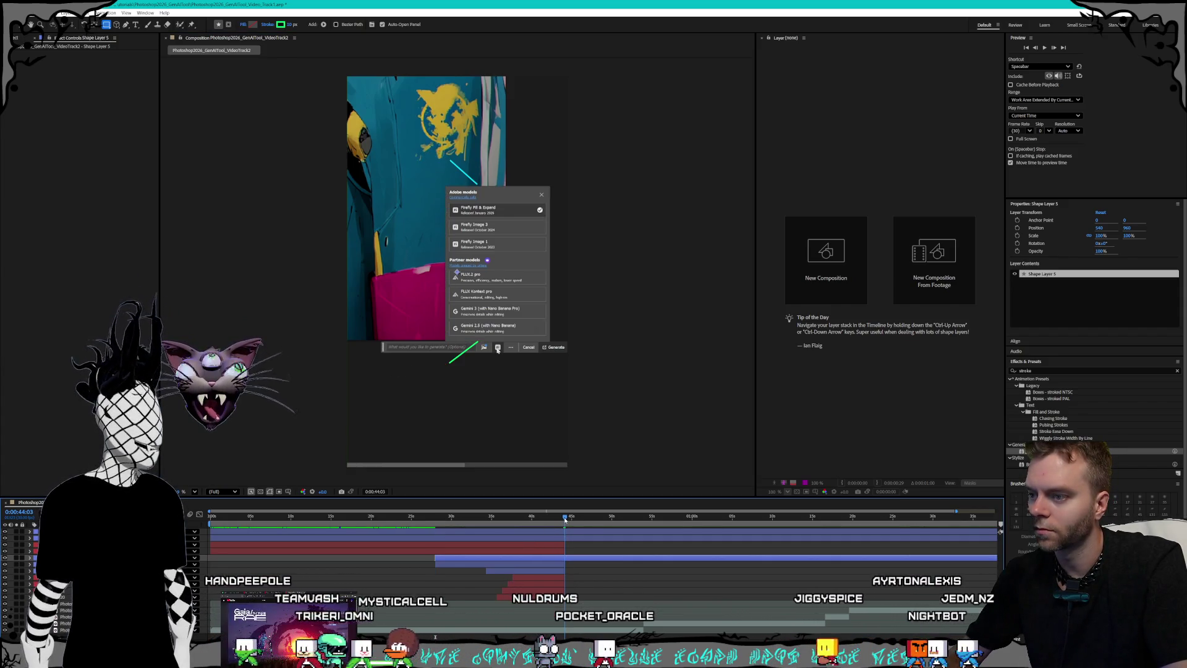
{"action": "key", "text": "alt+bracketright"}
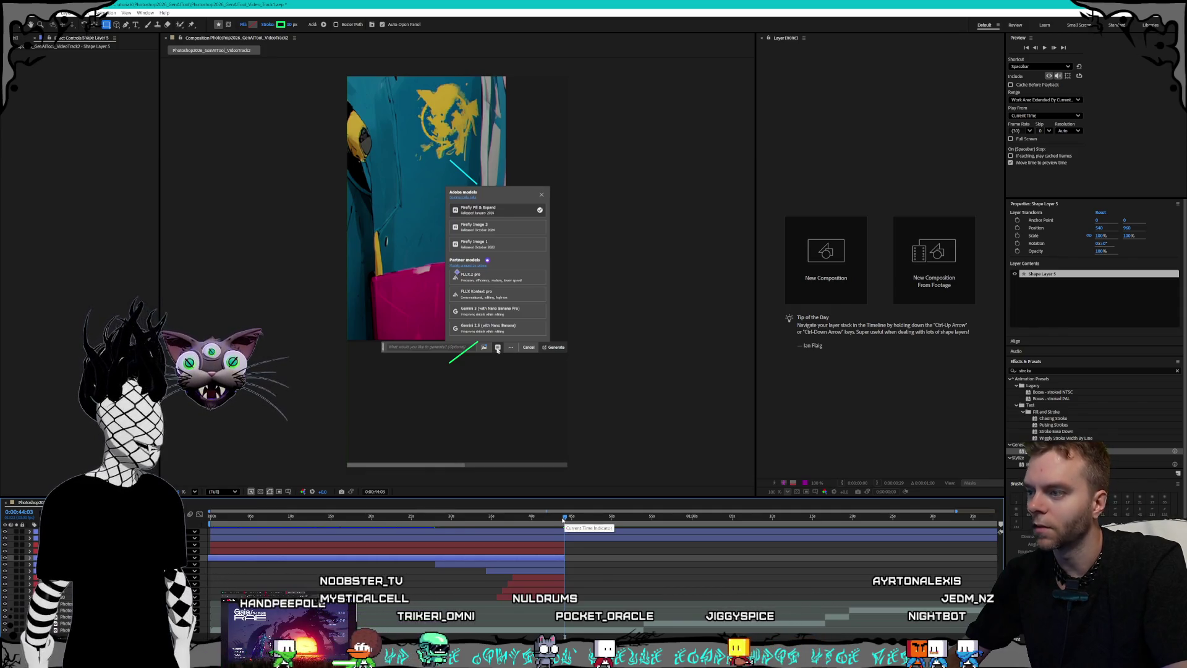
{"action": "left_click", "coordinate": [434, 518]}
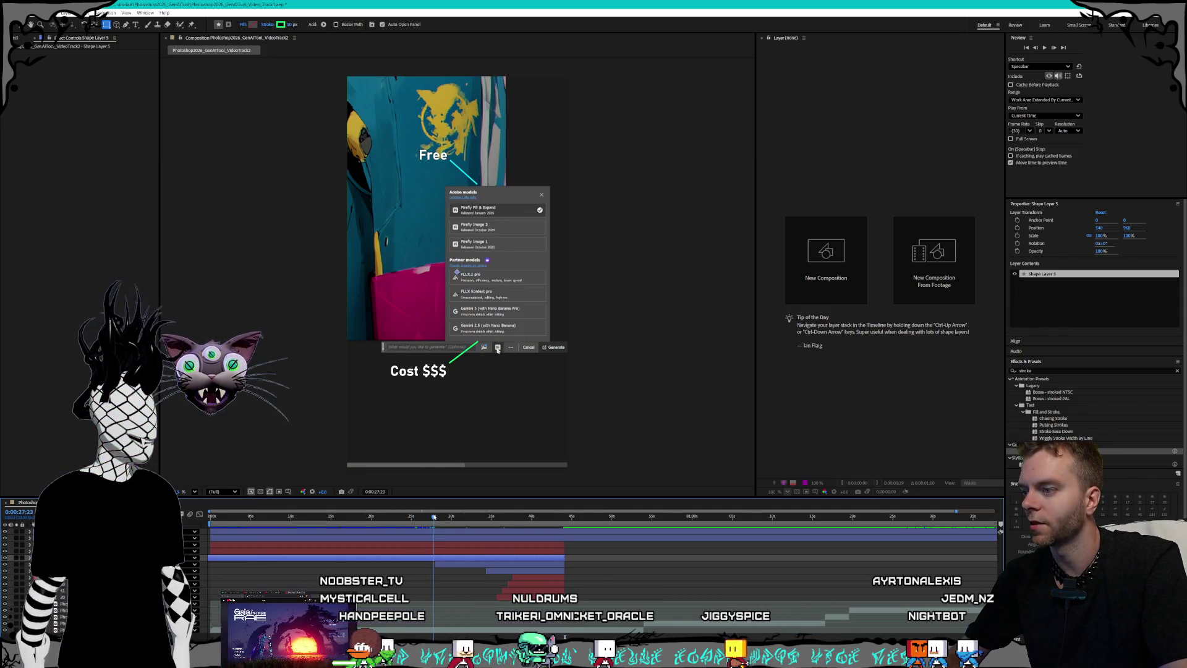
{"action": "key", "text": "bracketleft"}
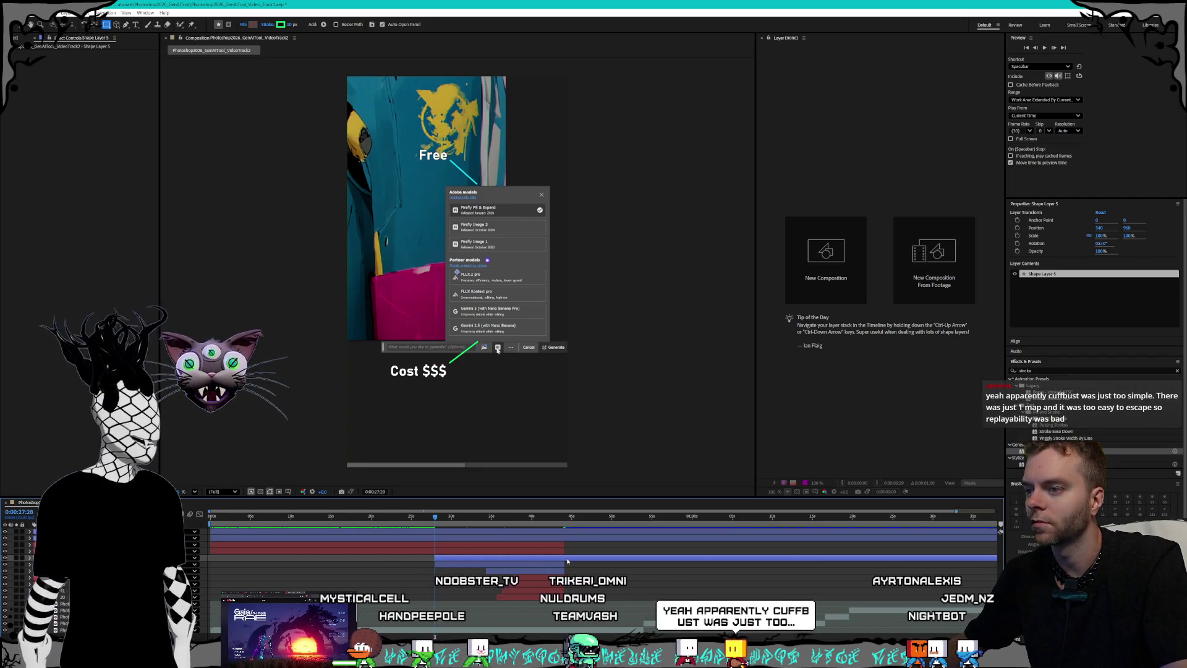
{"action": "key", "text": "minus"}
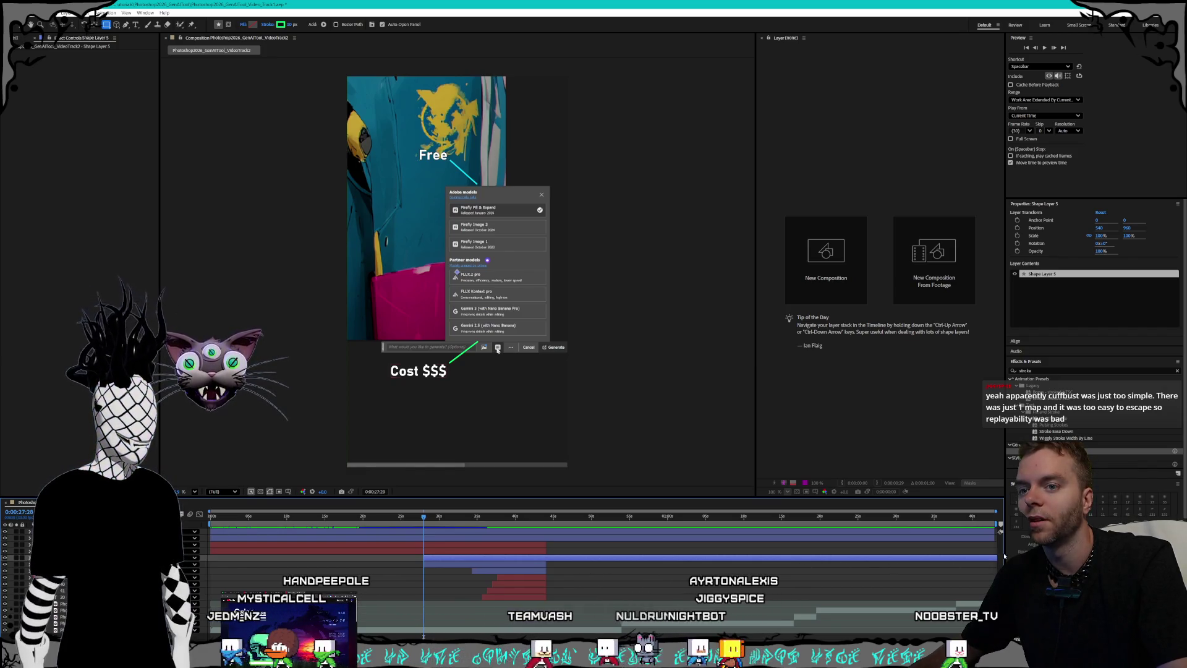
{"action": "left_click_drag", "start_coordinate": [992, 558], "coordinate": [778, 559]}
Step: Shorten Shape Layer 5, align its start to the playhead, and step to 0:00:28:01 where the cyan box appears
{"action": "left_click_drag", "start_coordinate": [913, 560], "coordinate": [479, 558]}
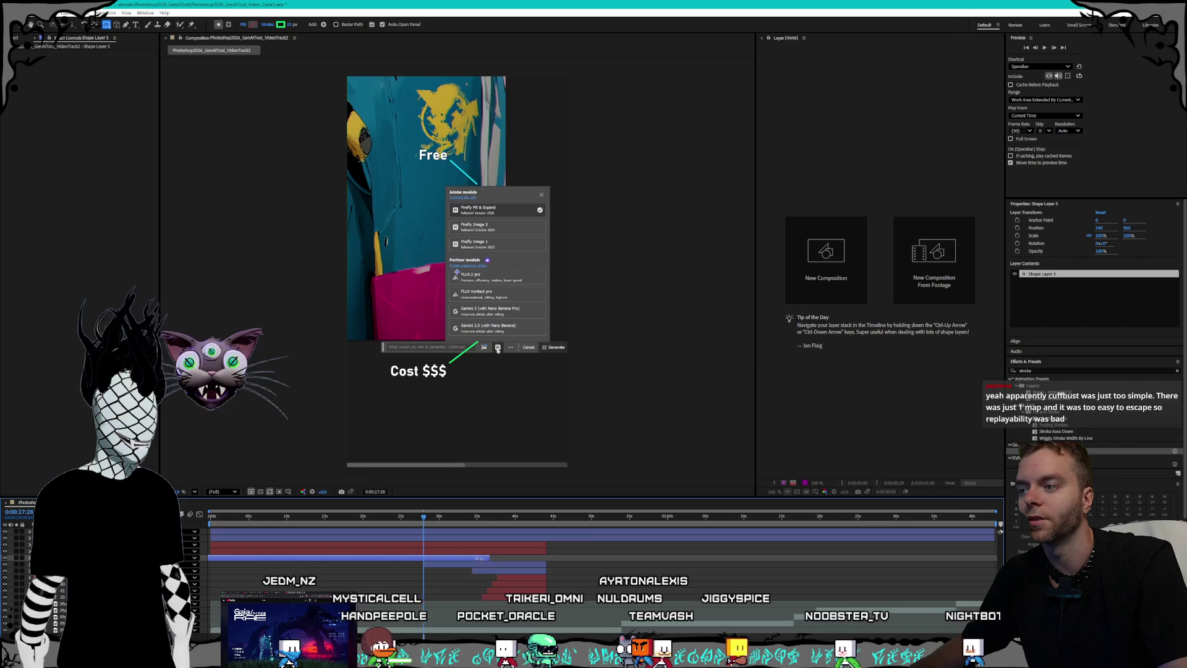
{"action": "left_click_drag", "start_coordinate": [400, 558], "coordinate": [613, 572]}
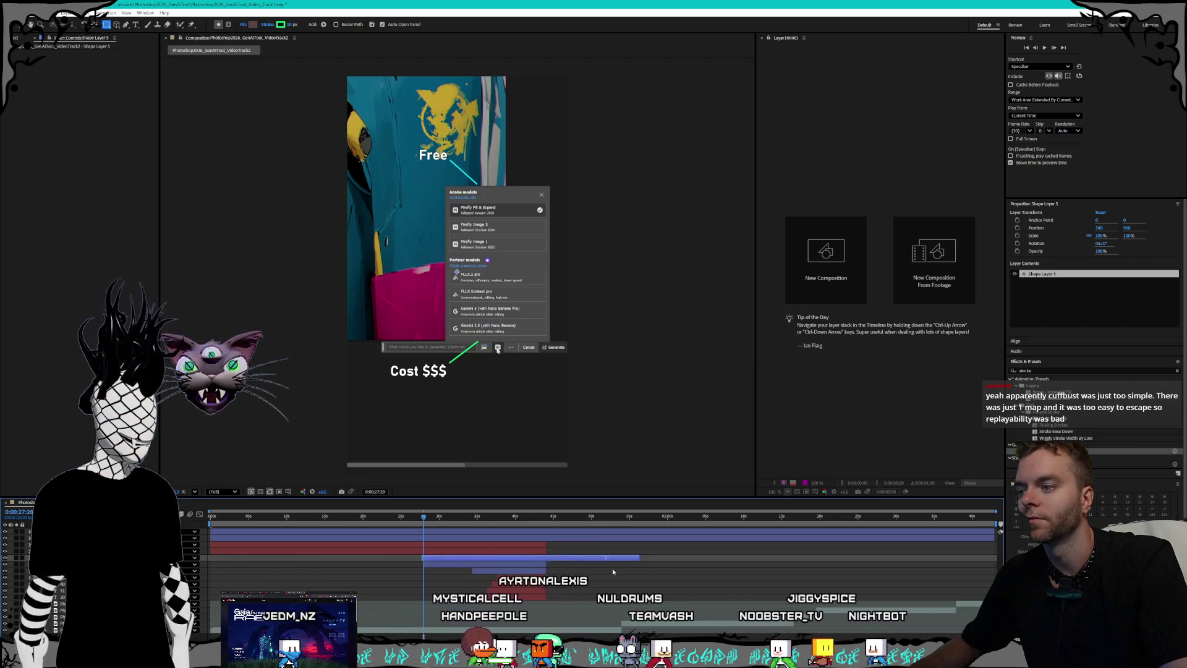
{"action": "scroll", "coordinate": [519, 563], "scroll_direction": "up", "scroll_amount": 5}
{"action": "scroll", "coordinate": [519, 563], "scroll_direction": "down", "scroll_amount": 3}
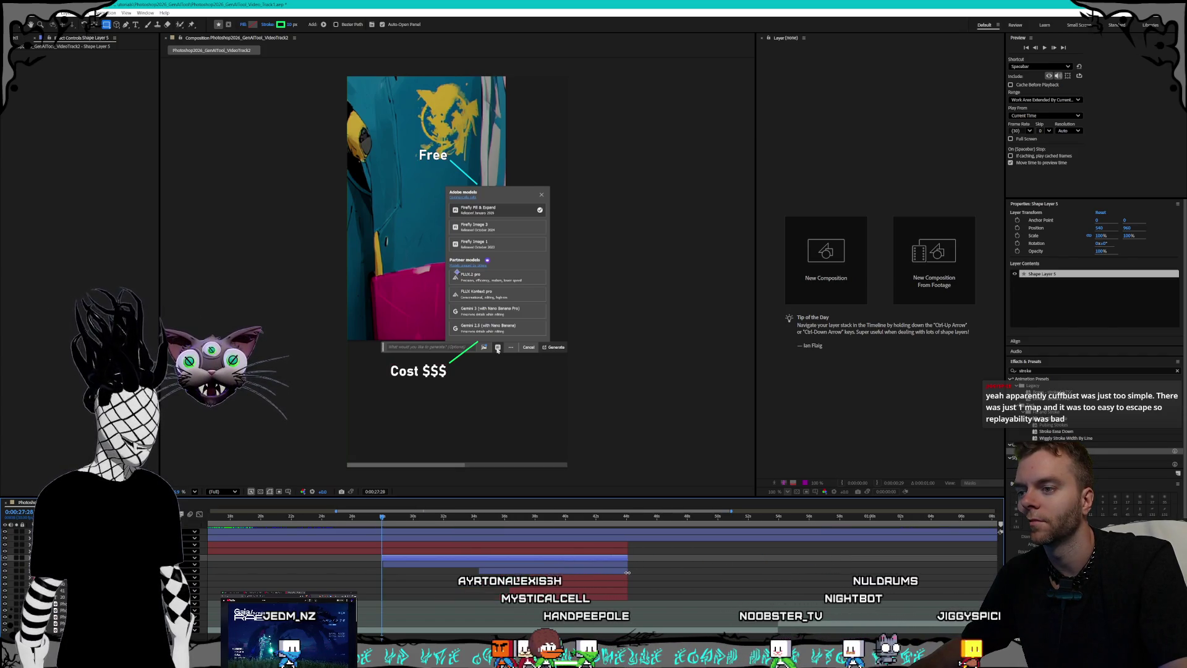
{"action": "scroll", "coordinate": [587, 558], "scroll_direction": "up", "scroll_amount": 5}
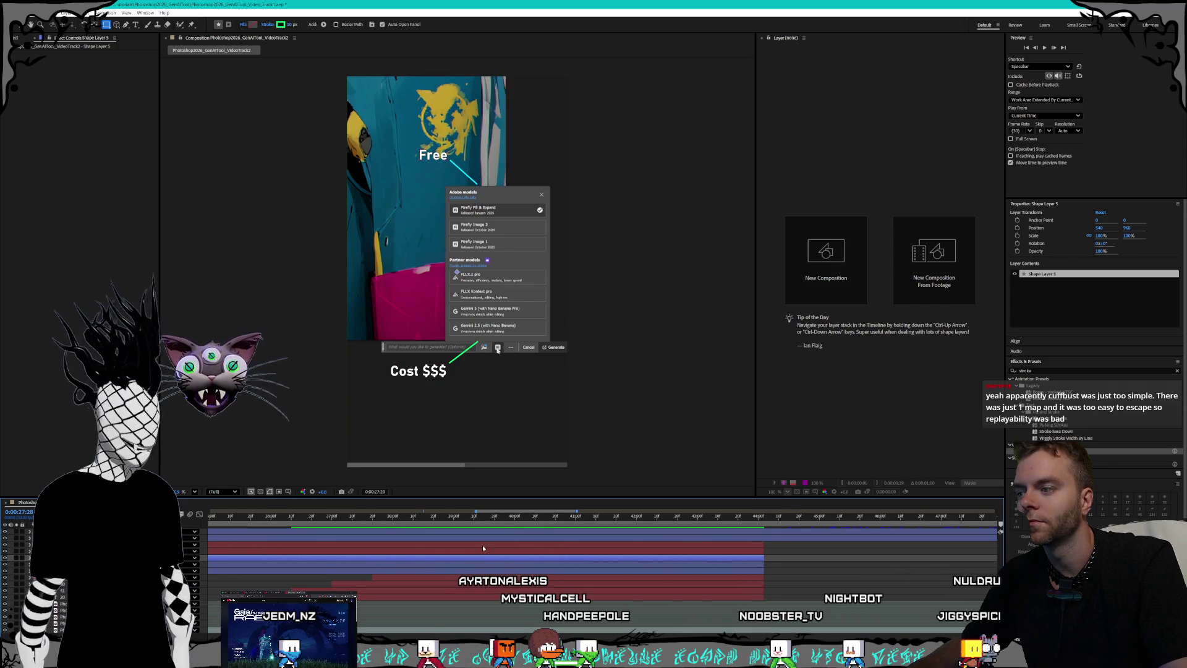
{"action": "scroll", "coordinate": [483, 548], "scroll_direction": "down", "scroll_amount": 2}
{"action": "scroll", "coordinate": [363, 564], "scroll_direction": "down", "scroll_amount": 2}
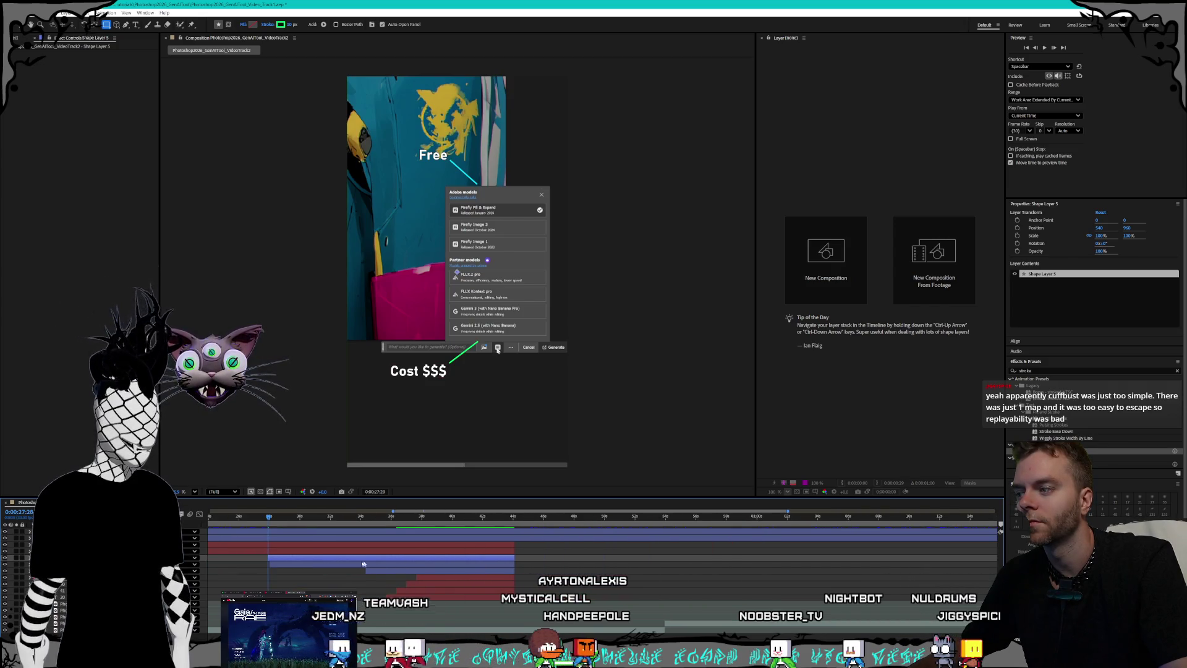
{"action": "scroll", "coordinate": [313, 558], "scroll_direction": "up", "scroll_amount": 2}
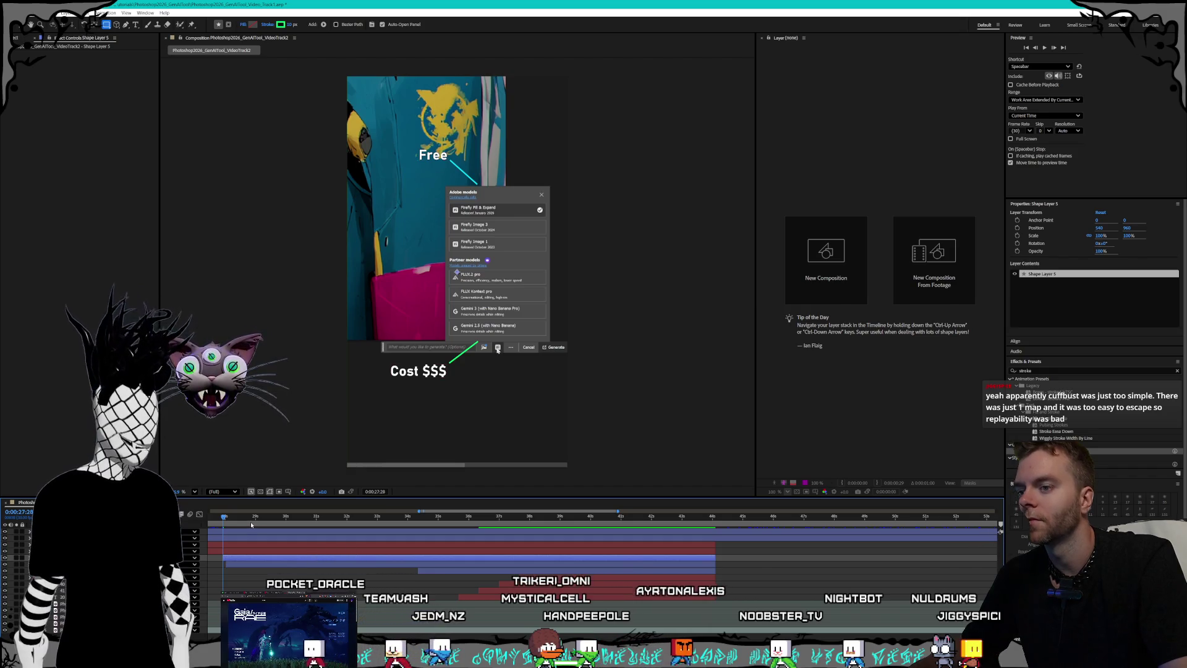
{"action": "left_click", "coordinate": [225, 517]}
{"action": "left_click", "coordinate": [226, 517]}
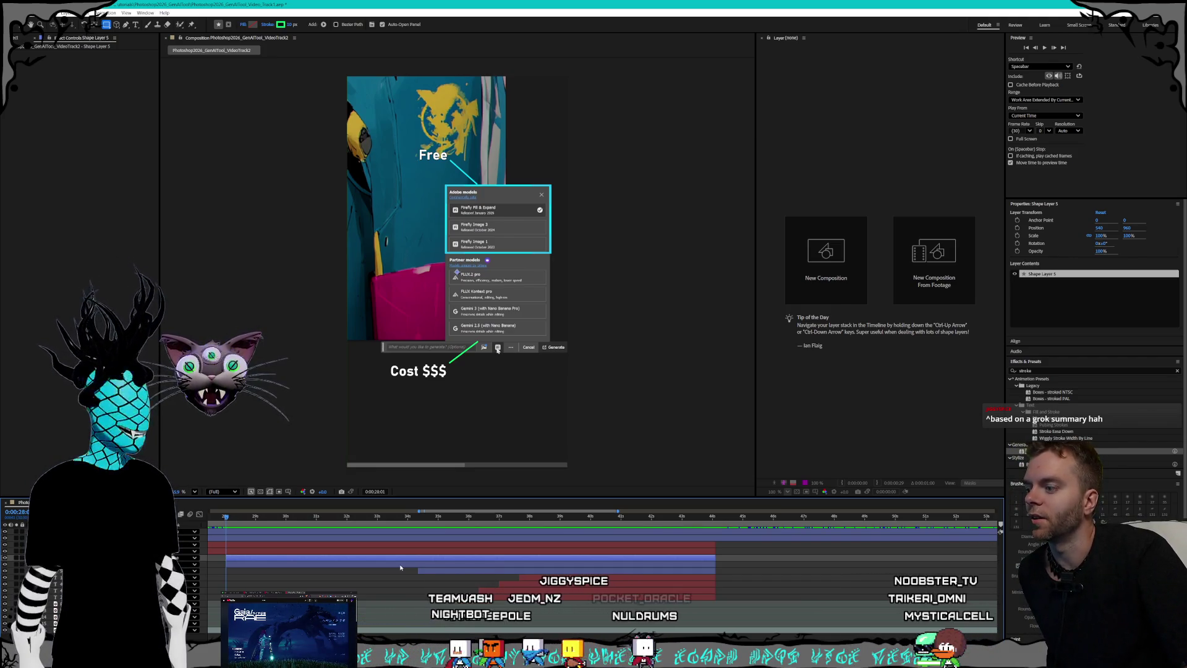
{"action": "scroll", "coordinate": [401, 567], "scroll_direction": "left", "scroll_amount": 2}
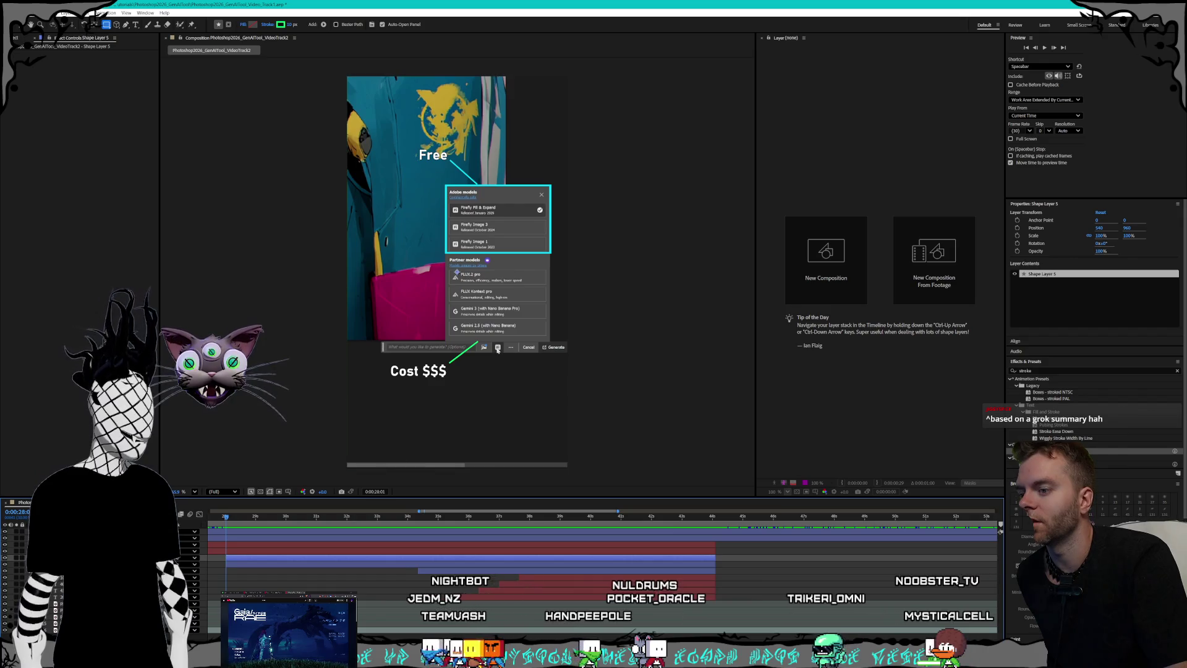
{"action": "scroll", "coordinate": [603, 567], "scroll_direction": "left", "scroll_amount": 3}
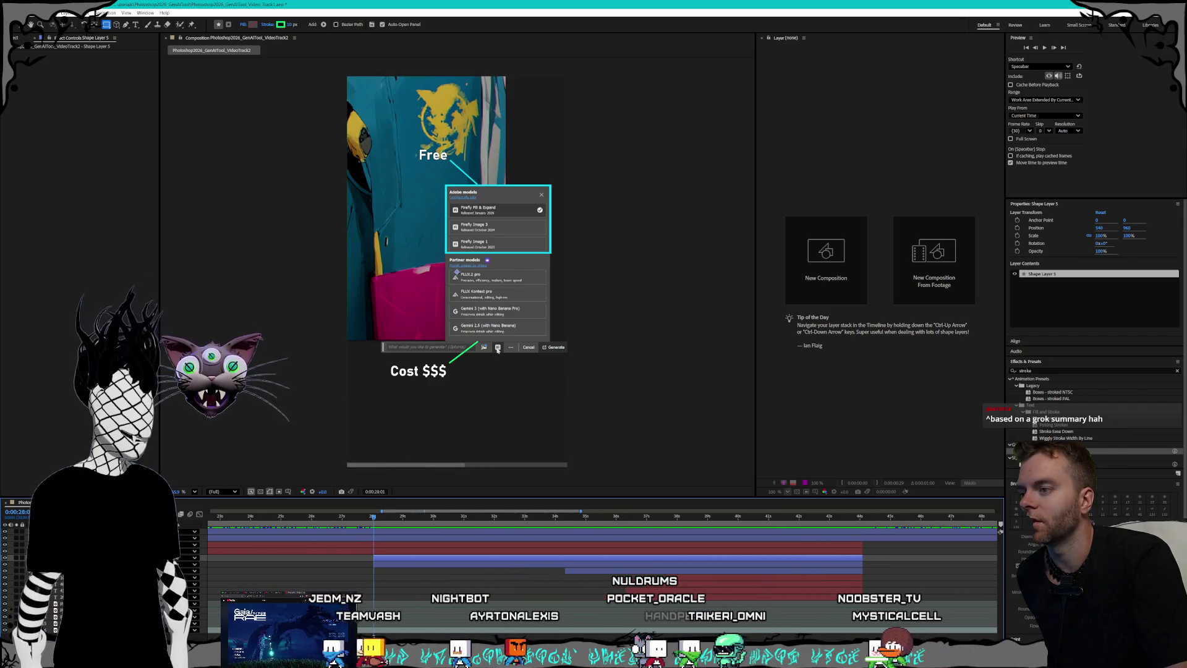
{"action": "scroll", "coordinate": [602, 557], "scroll_direction": "right", "scroll_amount": 1}
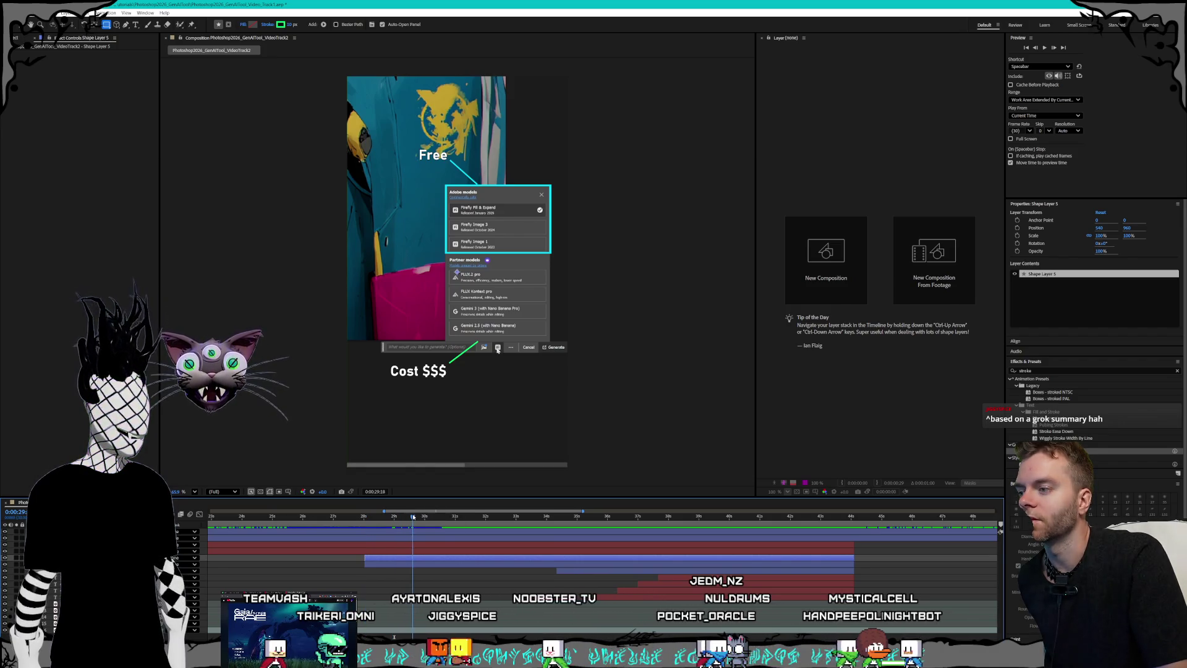
{"action": "left_click", "coordinate": [476, 517]}
{"action": "left_click", "coordinate": [751, 517]}
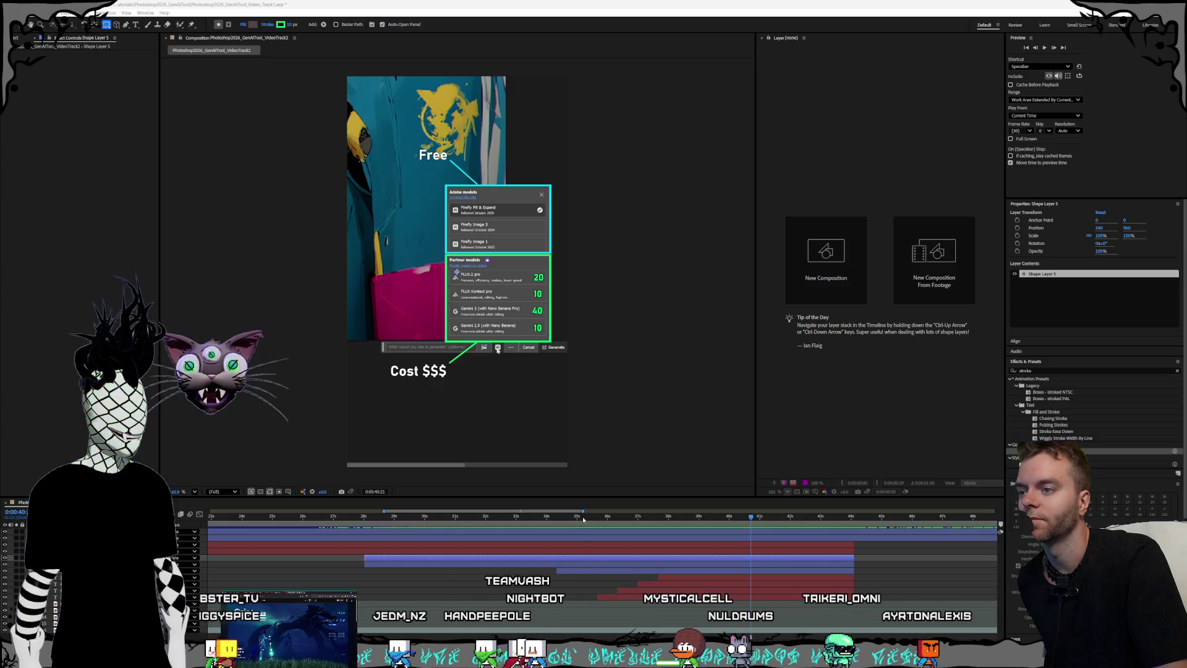
{"action": "left_click", "coordinate": [583, 519]}
{"action": "left_click", "coordinate": [458, 516]}
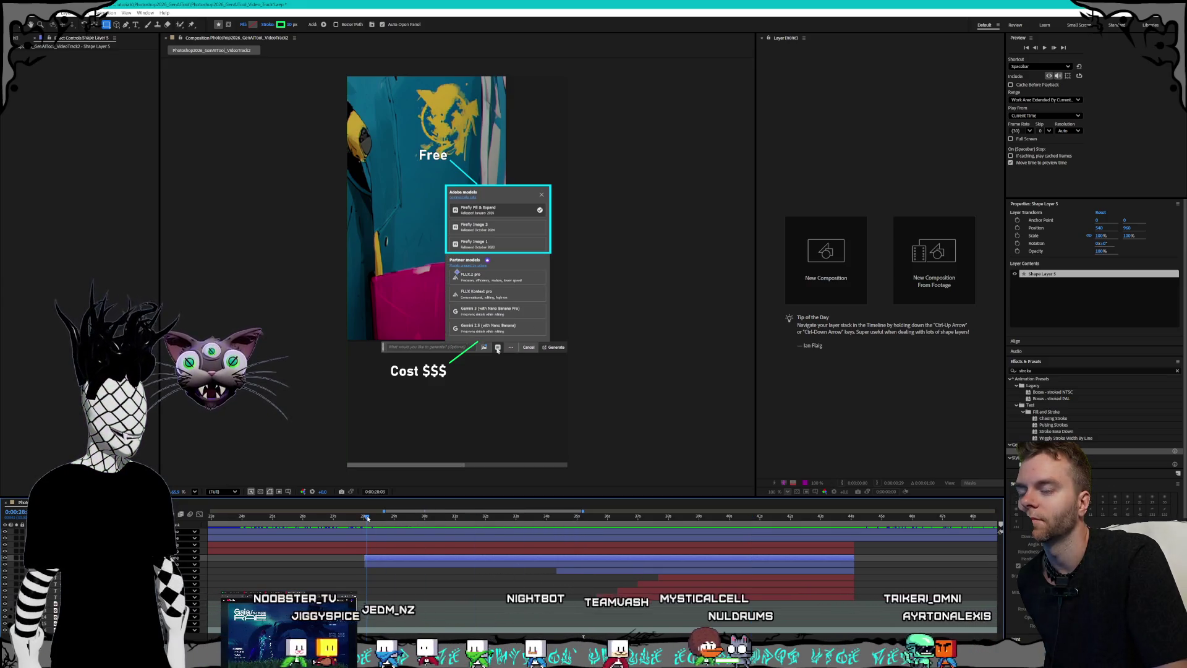
{"action": "mouse_move", "coordinate": [420, 514]}
{"action": "left_mouse_down"}
{"action": "mouse_move", "coordinate": [765, 530]}
{"action": "mouse_move", "coordinate": [507, 519]}
{"action": "left_mouse_up"}
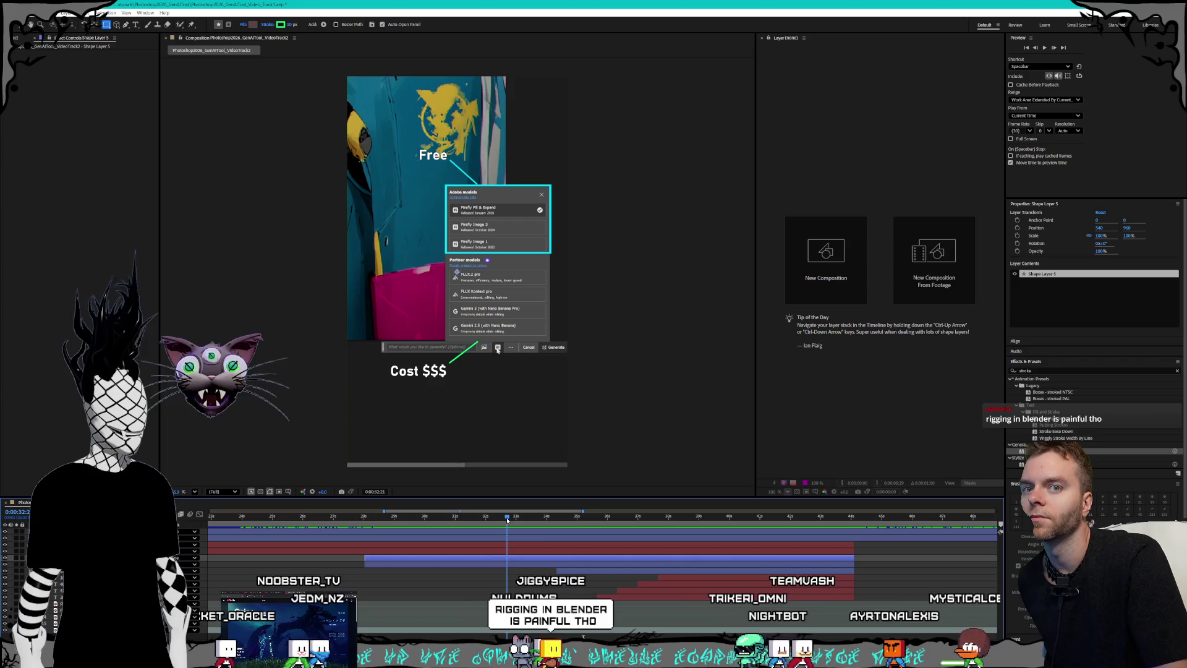
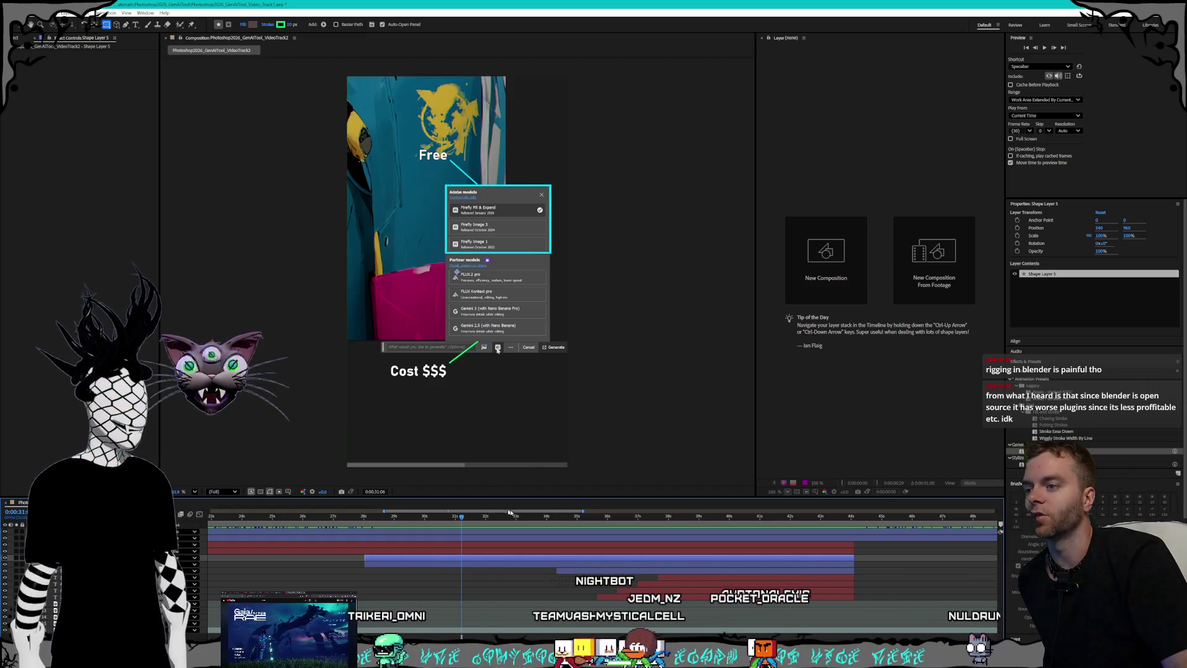
Step: Move the playhead to 0:00:34:10, where the green Partner models box and Cost $$$ label show
{"action": "left_click", "coordinate": [552, 516]}
{"action": "left_click_drag", "start_coordinate": [556, 517], "coordinate": [557, 517]}
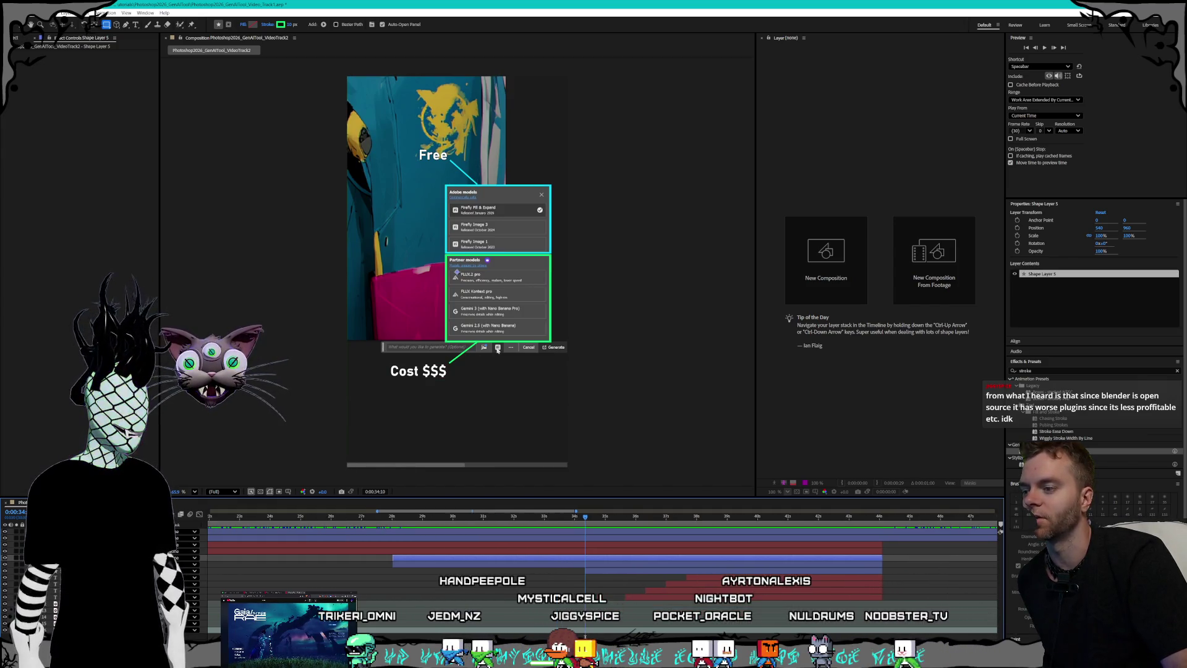
{"action": "scroll", "coordinate": [511, 636], "scroll_direction": "left", "scroll_amount": 5}
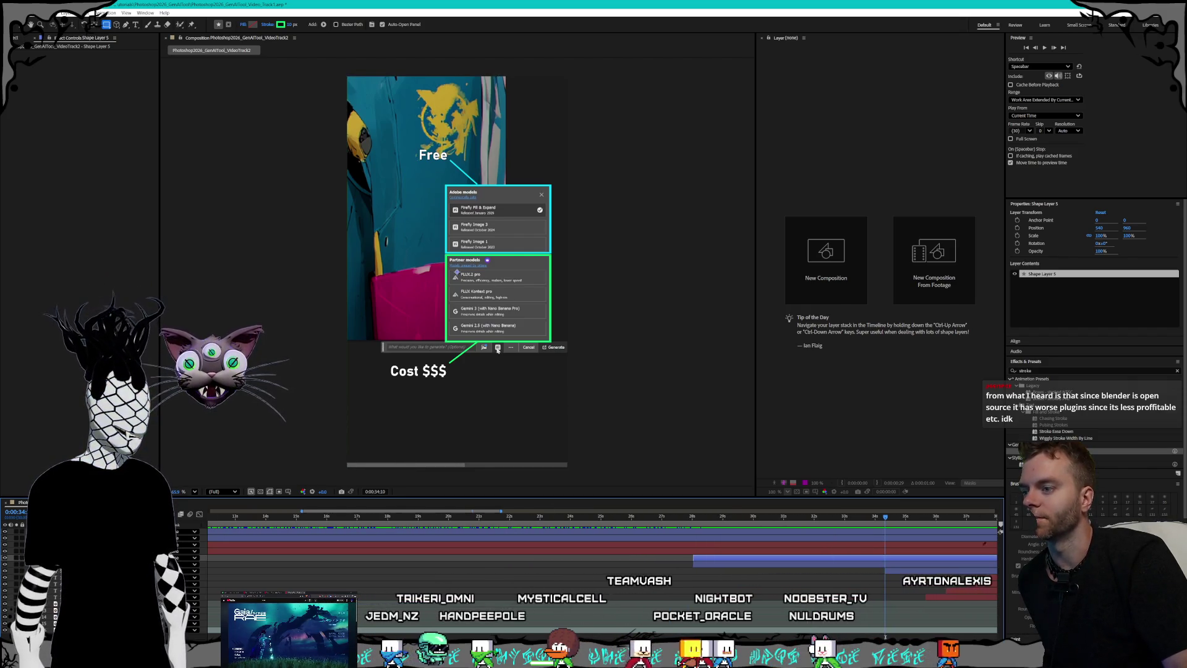
{"action": "scroll", "coordinate": [603, 544], "scroll_direction": "right", "scroll_amount": 6}
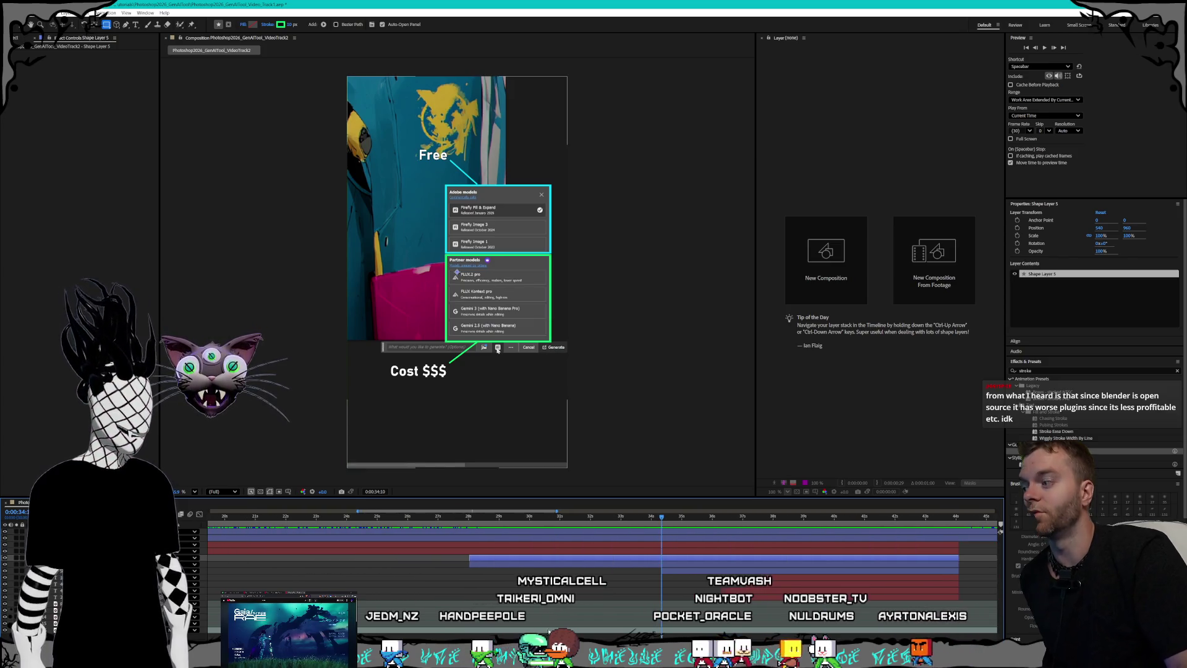
{"action": "scroll", "coordinate": [570, 549], "scroll_direction": "down", "scroll_amount": 4}
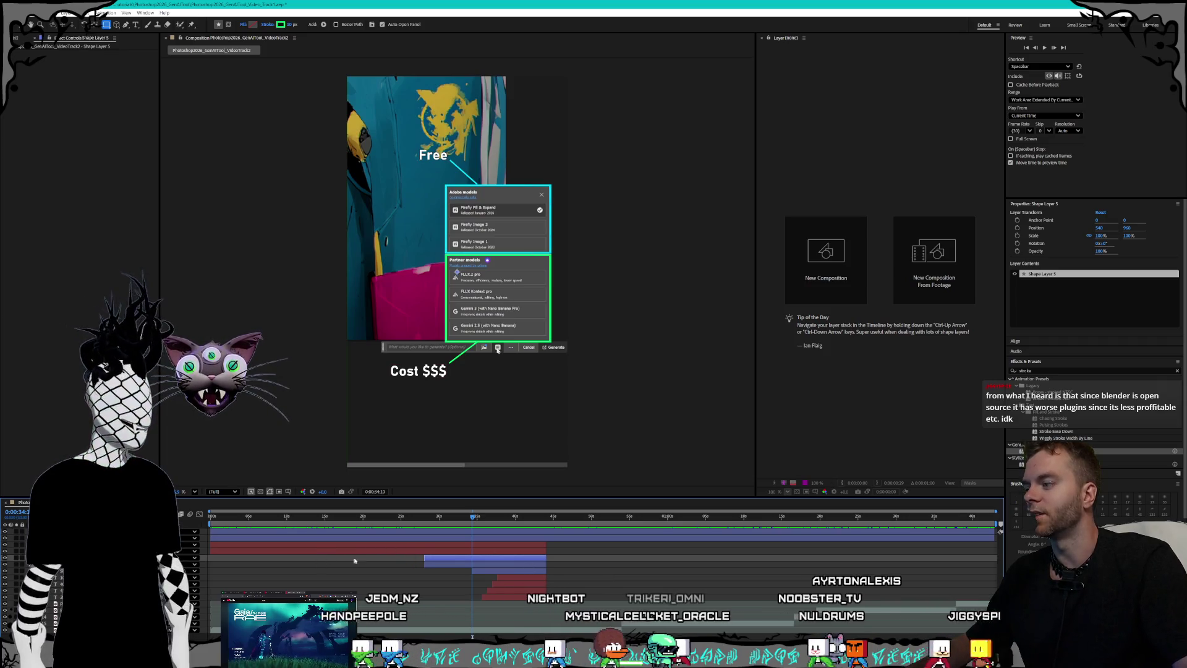
{"action": "left_click", "coordinate": [444, 530]}
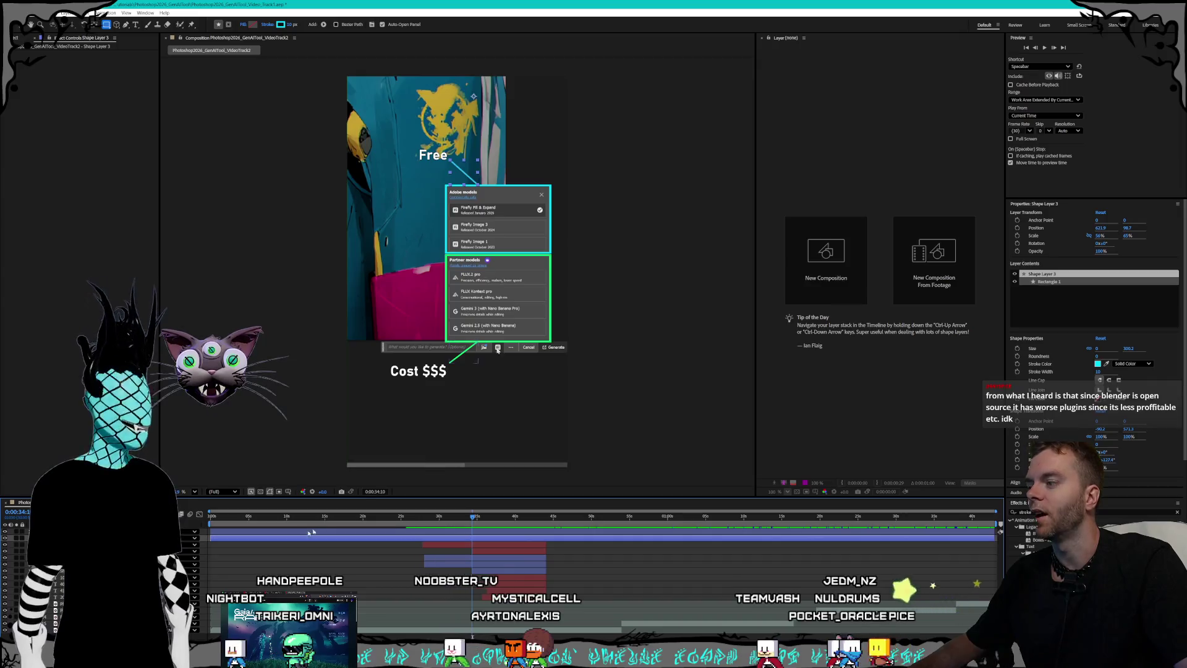
Step: Find the 0:00:28:02 frame where the Adobe models box appears, zooming the timeline to frames
{"action": "left_click", "coordinate": [428, 524]}
{"action": "left_click_drag", "start_coordinate": [428, 524], "coordinate": [424, 525]}
{"action": "key", "text": "semicolon"}
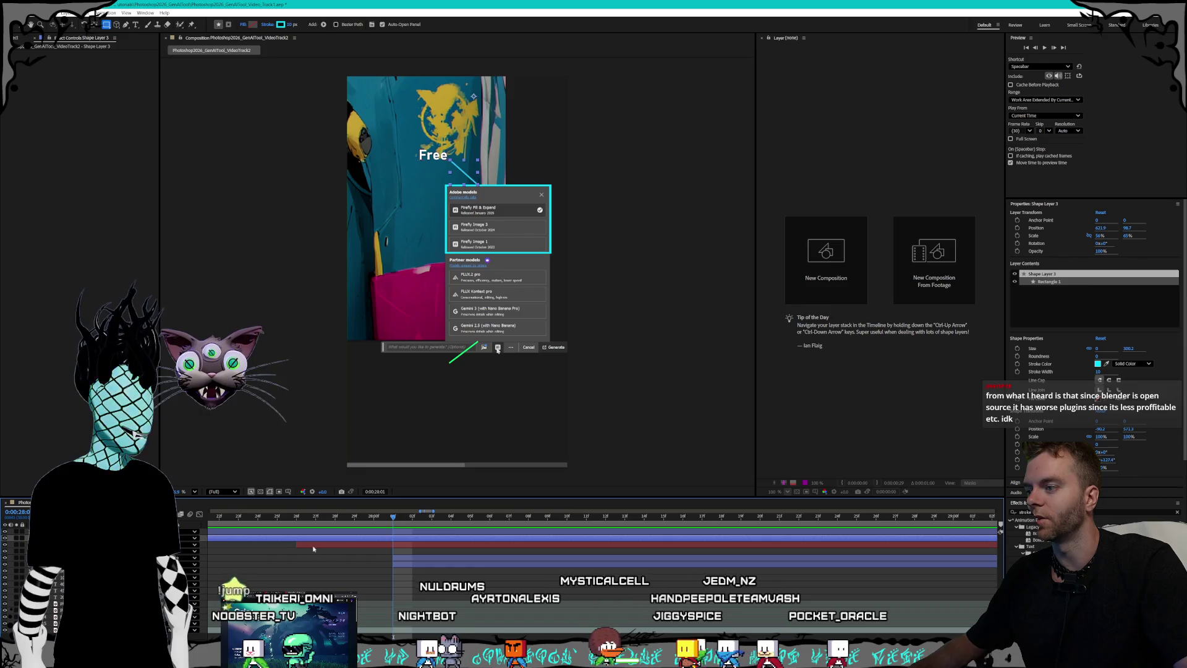
{"action": "left_click", "coordinate": [366, 552]}
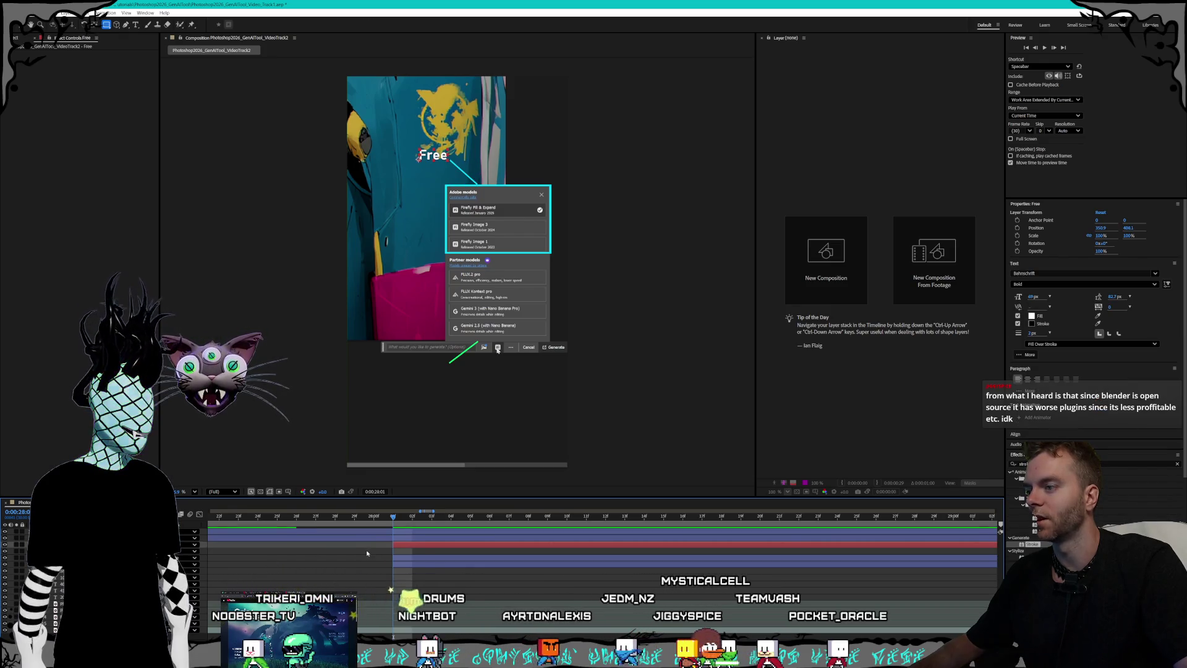
{"action": "key", "text": "minus"}
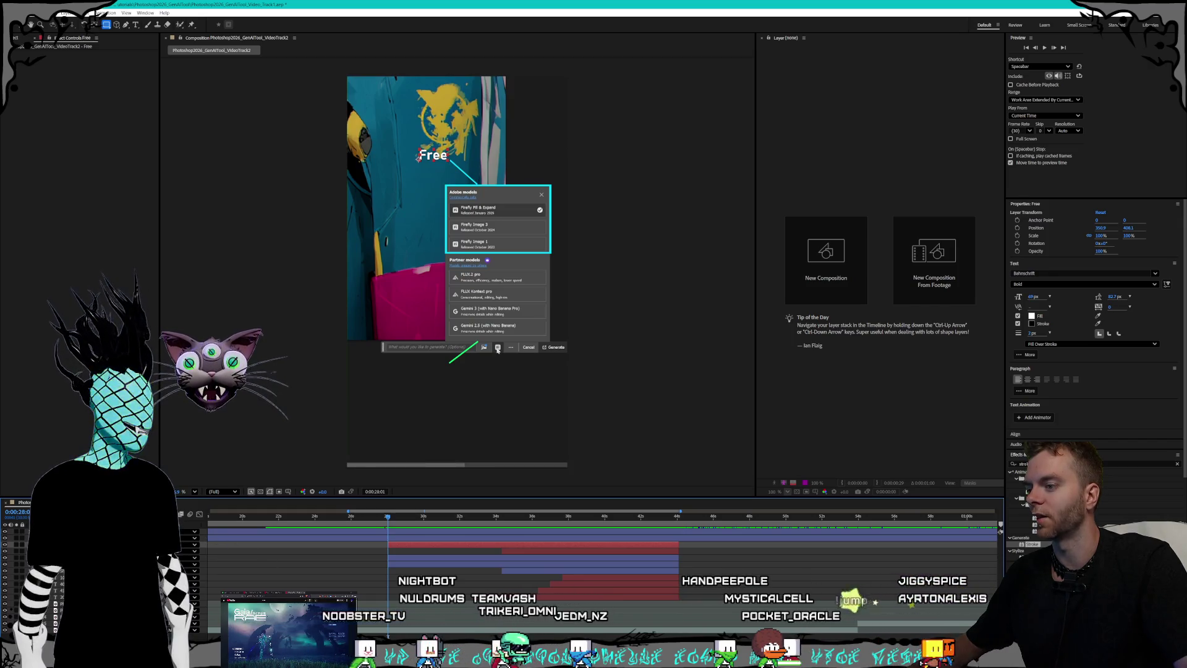
{"action": "key", "text": "d"}
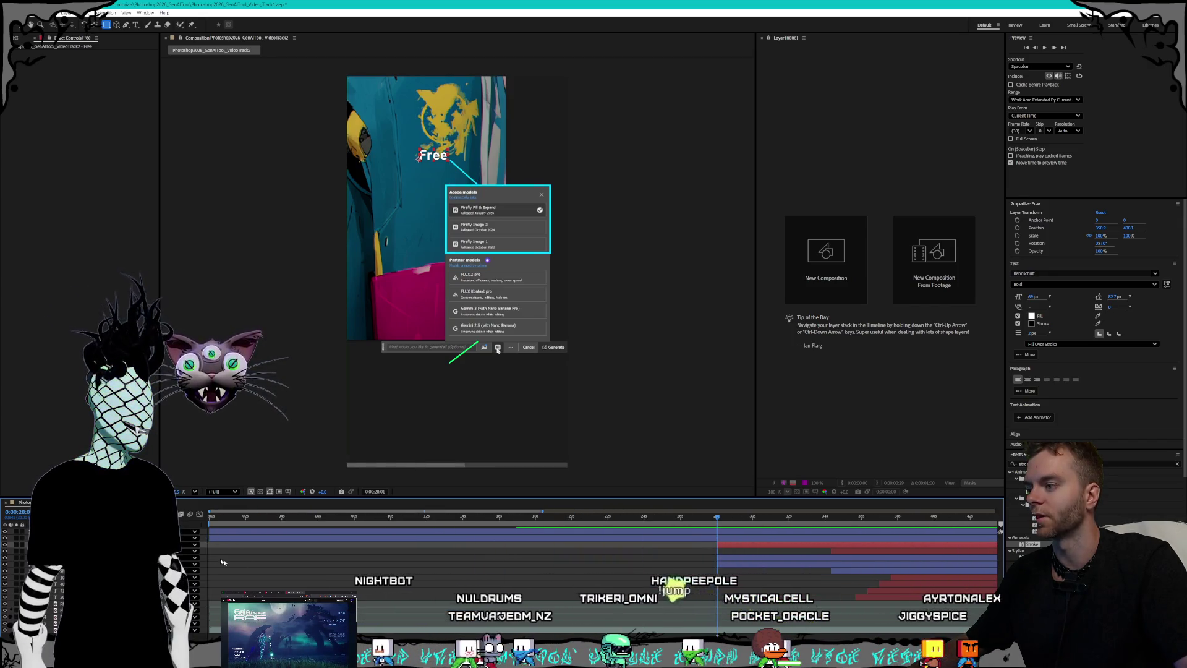
Step: Move the green Cost line layer's in-point so it starts at 28 seconds
{"action": "left_click", "coordinate": [464, 172]}
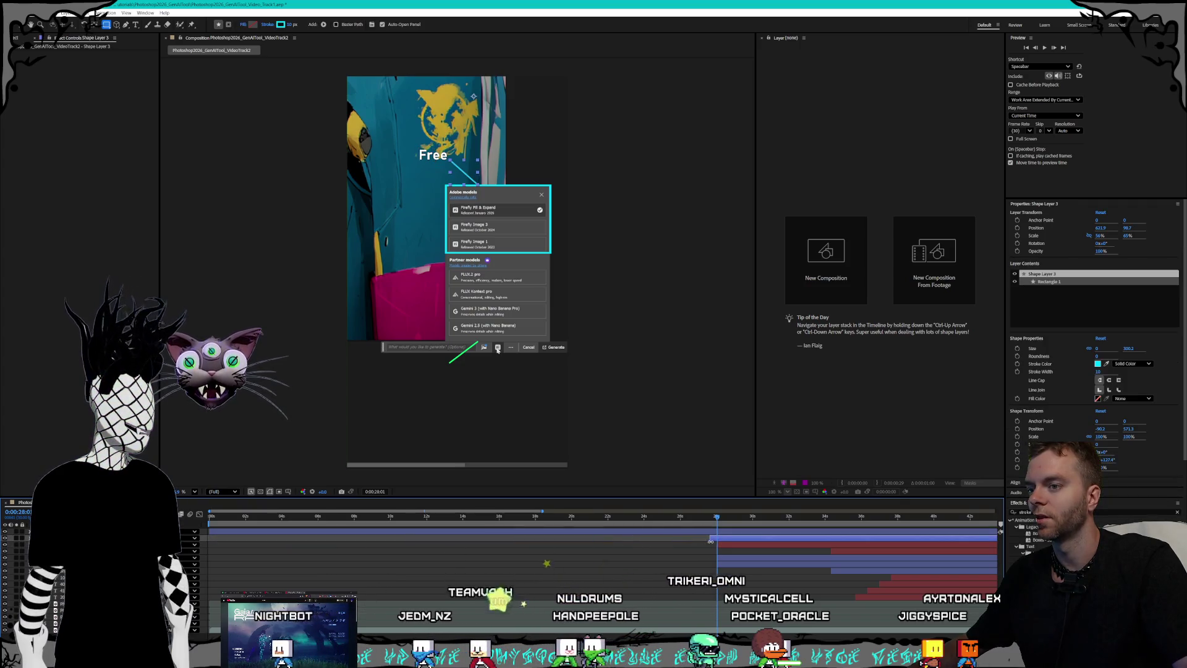
{"action": "left_click", "coordinate": [243, 533]}
{"action": "left_click_drag", "start_coordinate": [243, 533], "coordinate": [716, 542]}
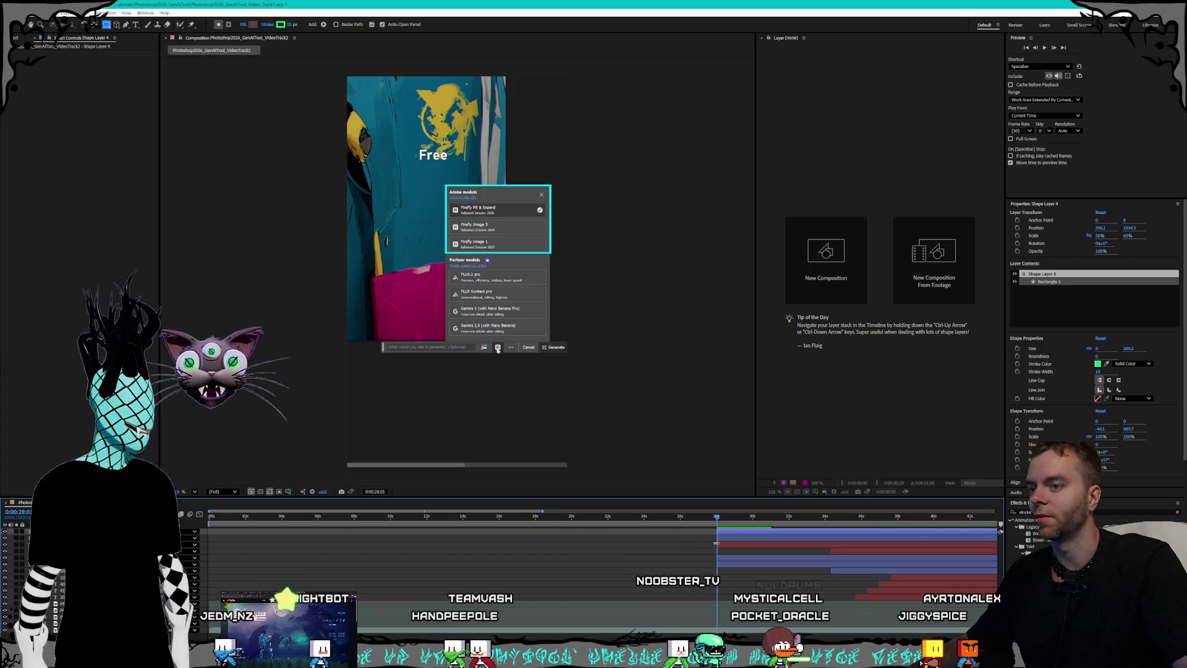
{"action": "key", "text": "minus"}
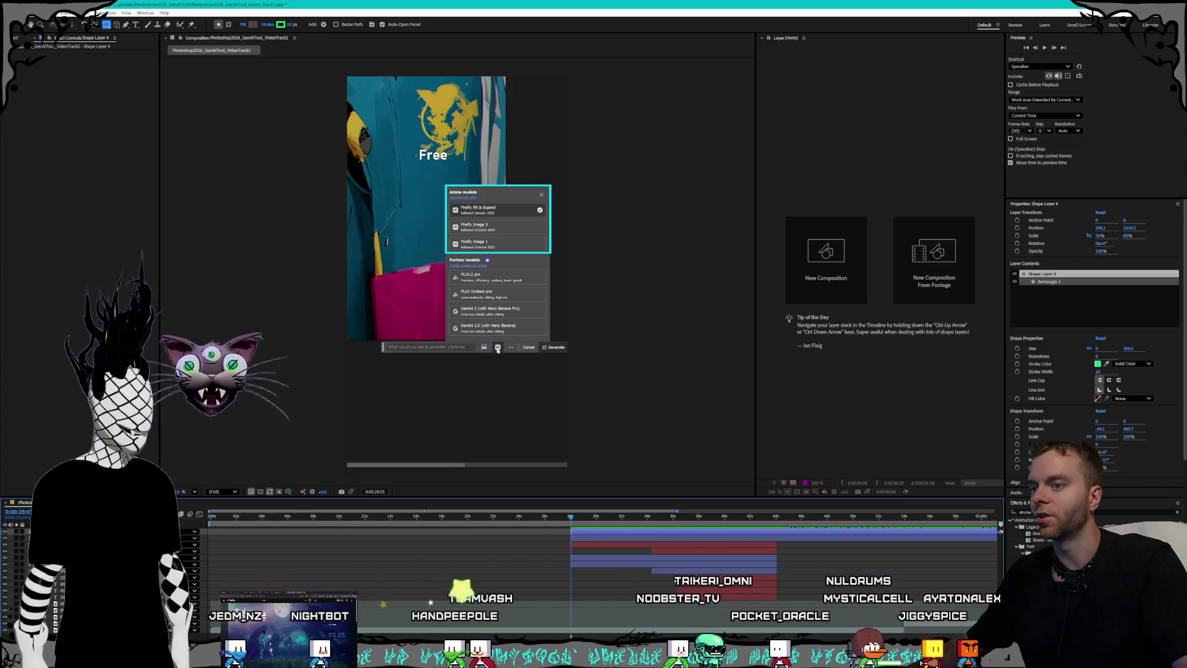
{"action": "key", "text": "equal"}
{"action": "key", "text": "equal"}
{"action": "key", "text": "equal"}
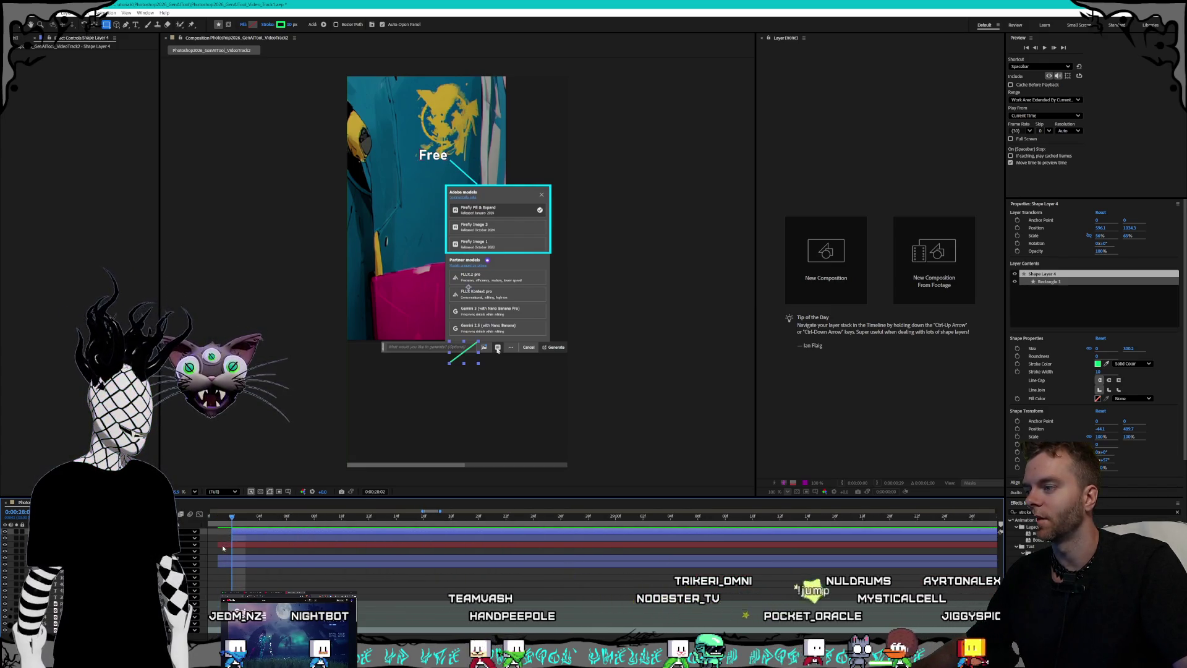
Step: Check the Free text and Shape Layer 1 timing, then return to the Cost $$$ callout
{"action": "left_click", "coordinate": [223, 547]}
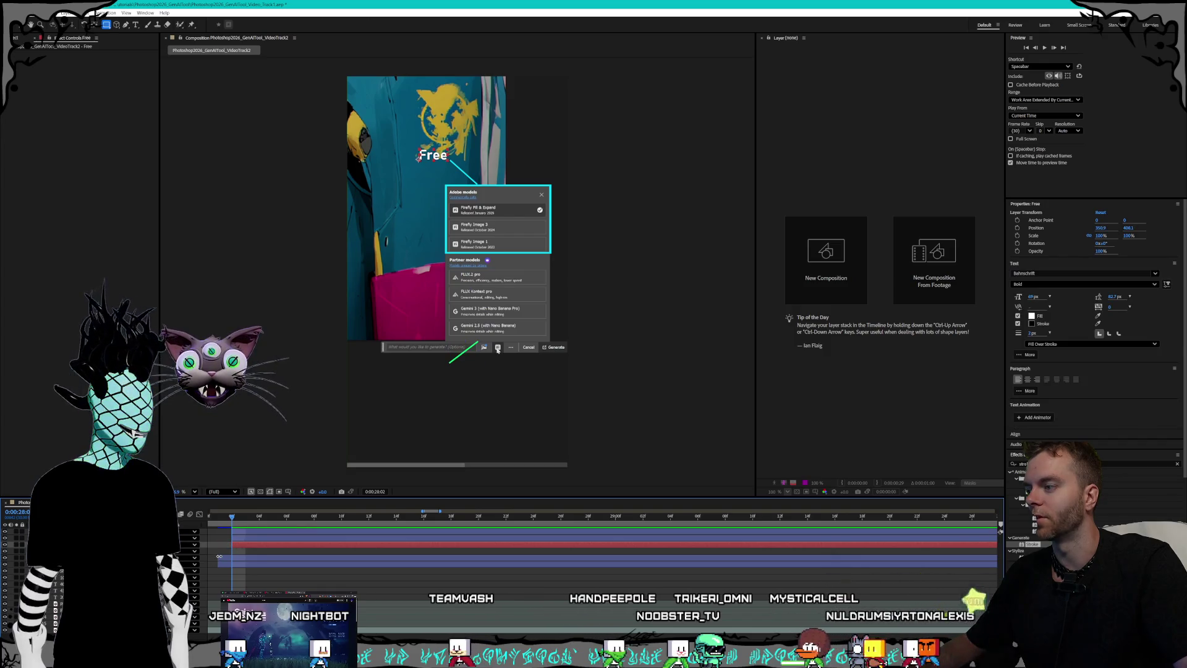
{"action": "left_click", "coordinate": [233, 563]}
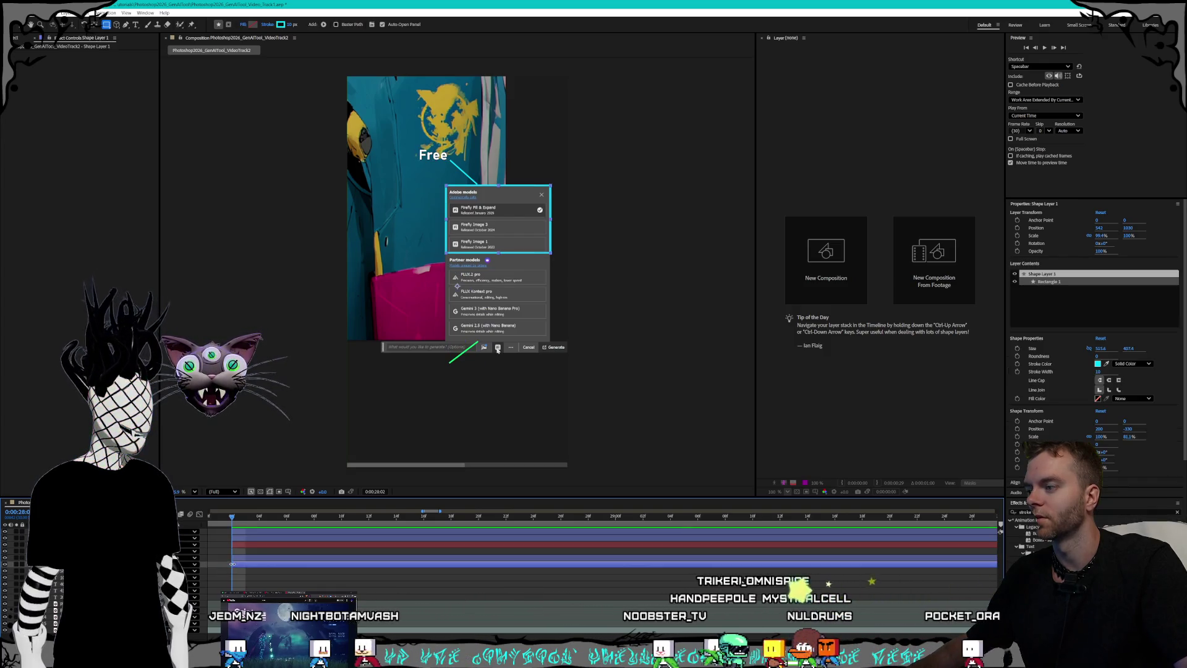
{"action": "key", "text": "minus"}
{"action": "key", "text": "minus"}
{"action": "key", "text": "minus"}
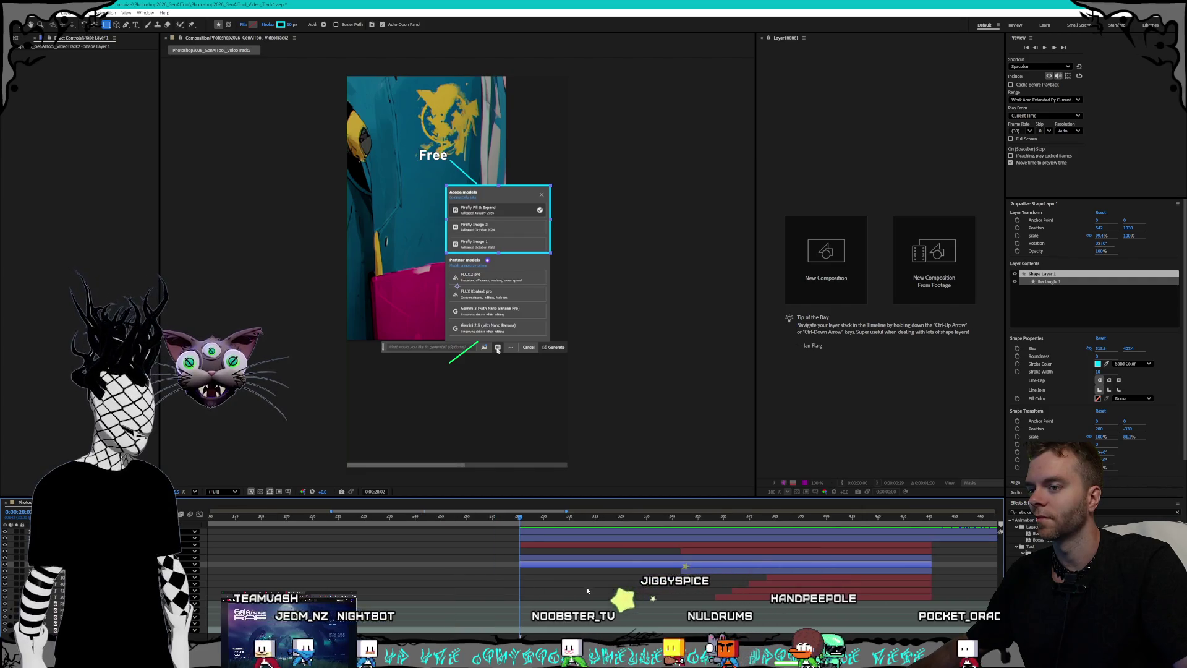
{"action": "left_click", "coordinate": [681, 517]}
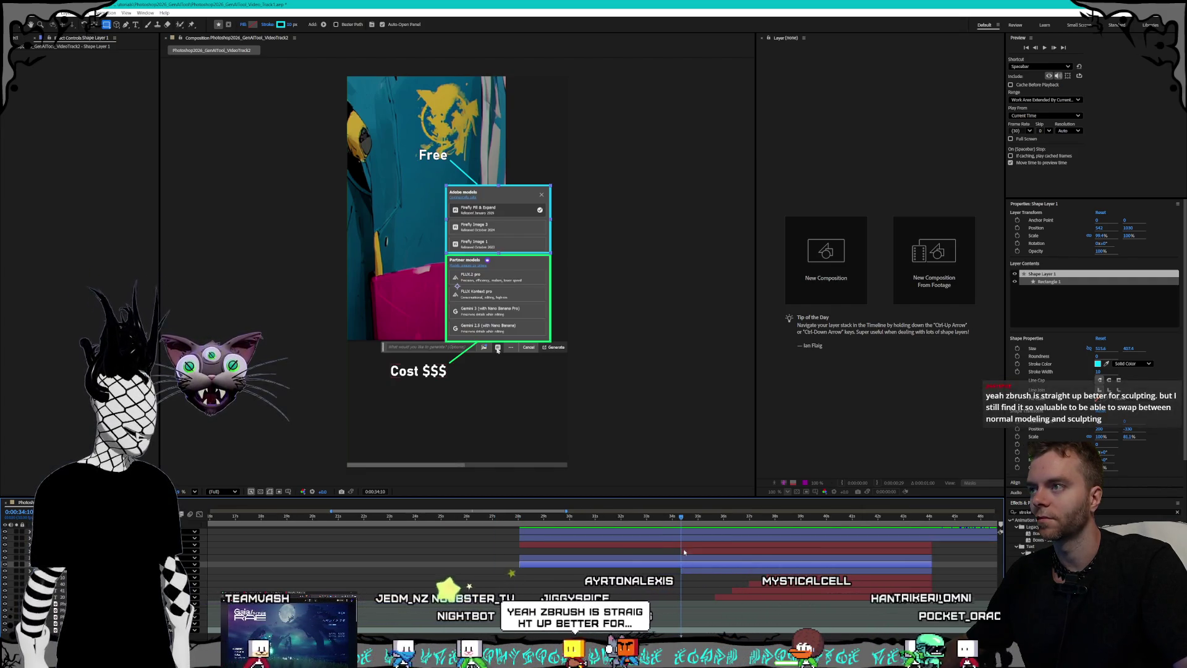
Step: Compare the green Cost line and cyan Free line layers at the current time
{"action": "key", "text": "equal"}
{"action": "key", "text": "equal"}
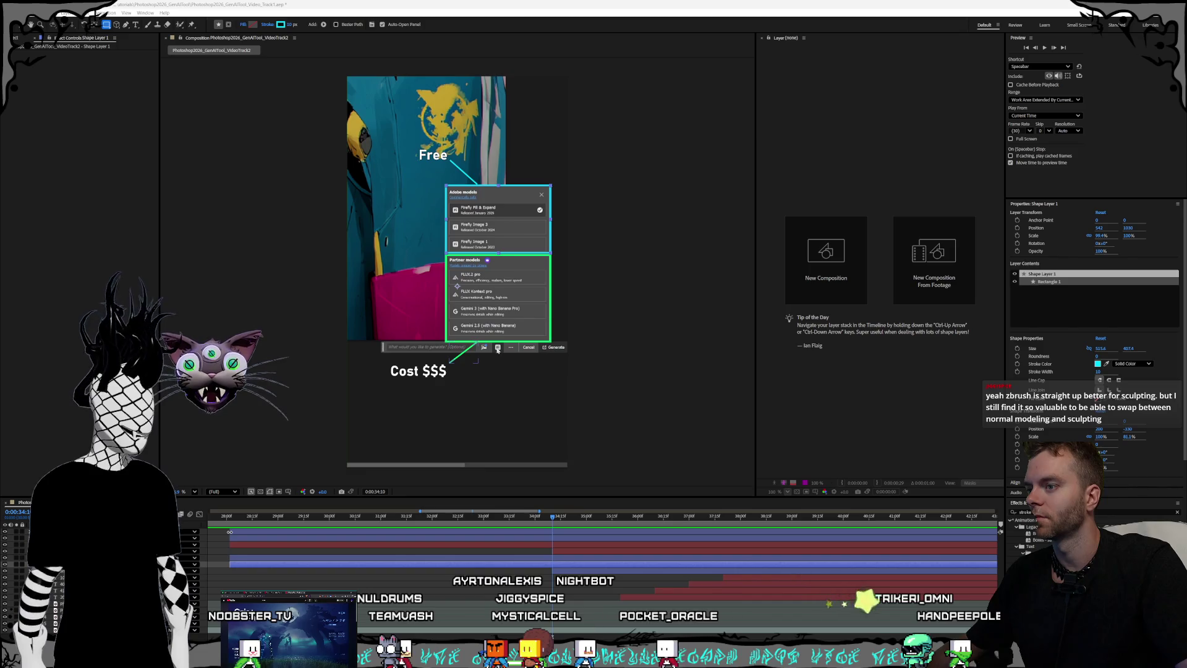
{"action": "left_click", "coordinate": [498, 349]}
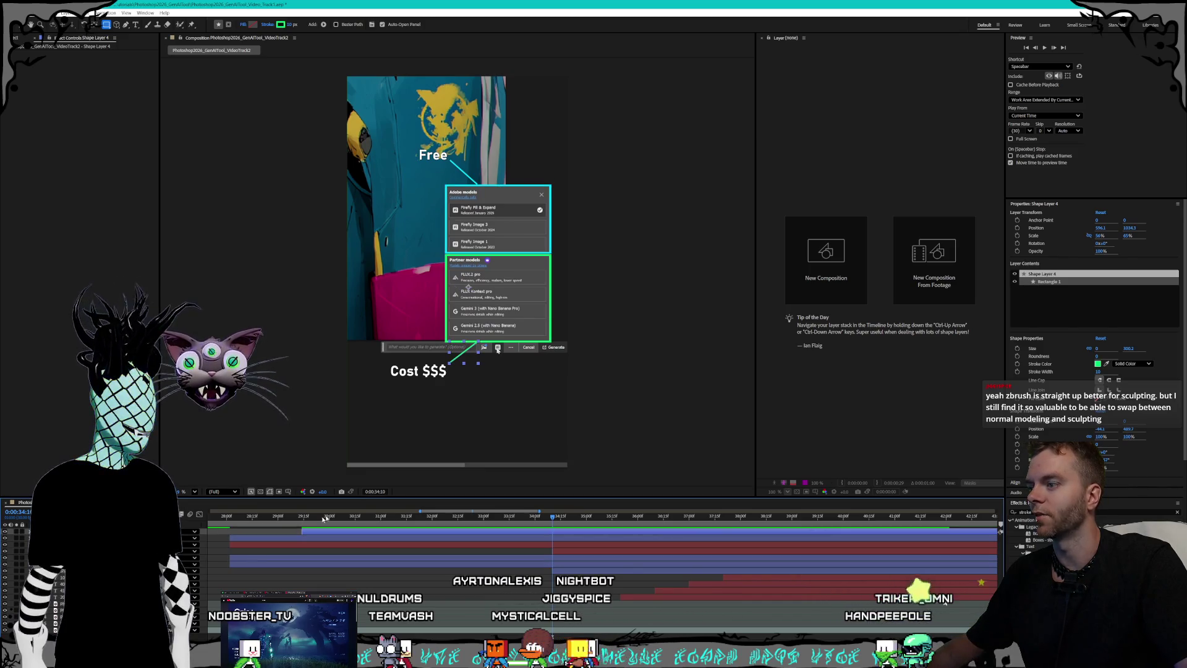
{"action": "key", "text": "ctrl+Down"}
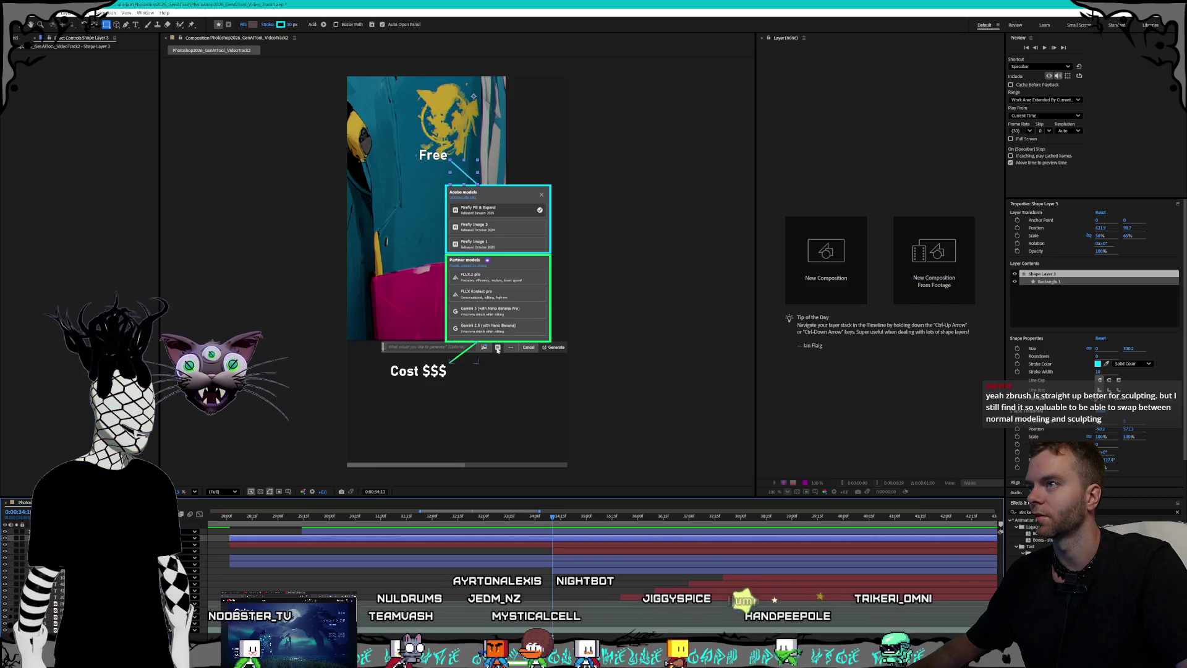
{"action": "key", "text": "ctrl+Up"}
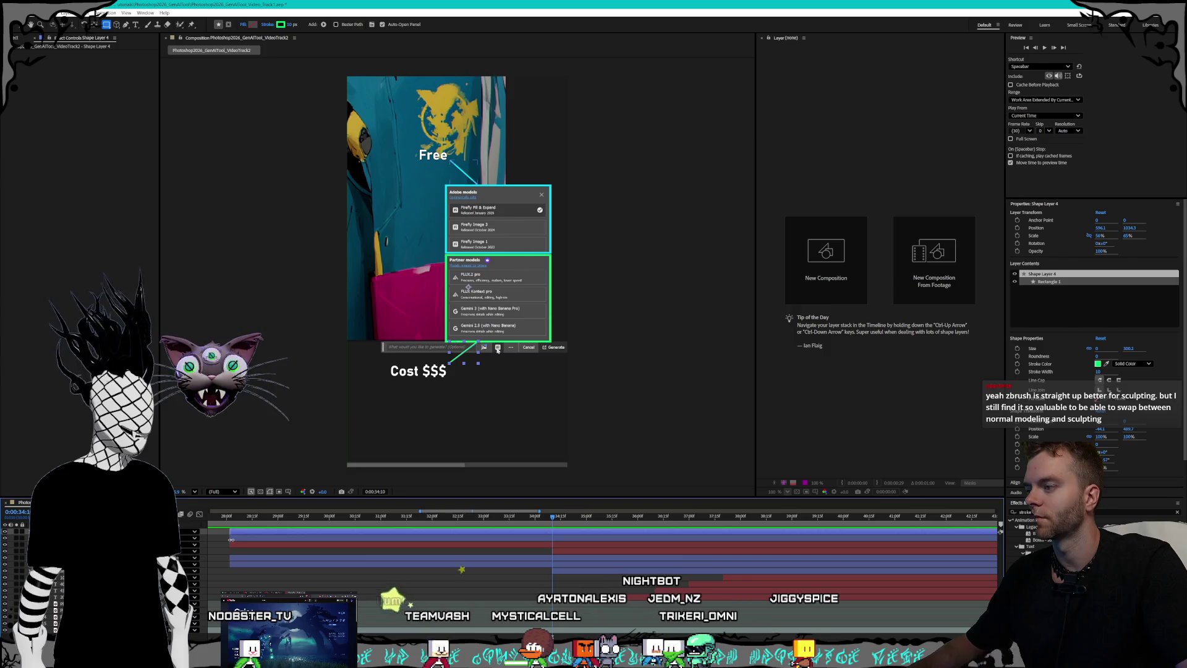
{"action": "key", "text": "ctrl+Down"}
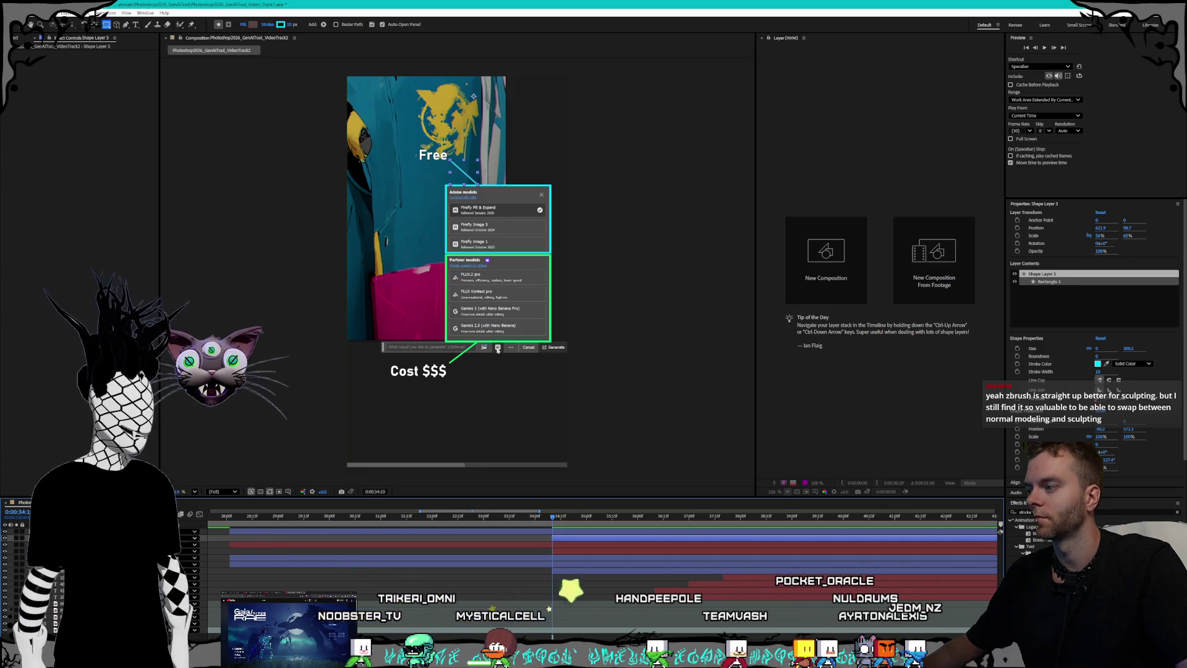
{"action": "left_click", "coordinate": [284, 544]}
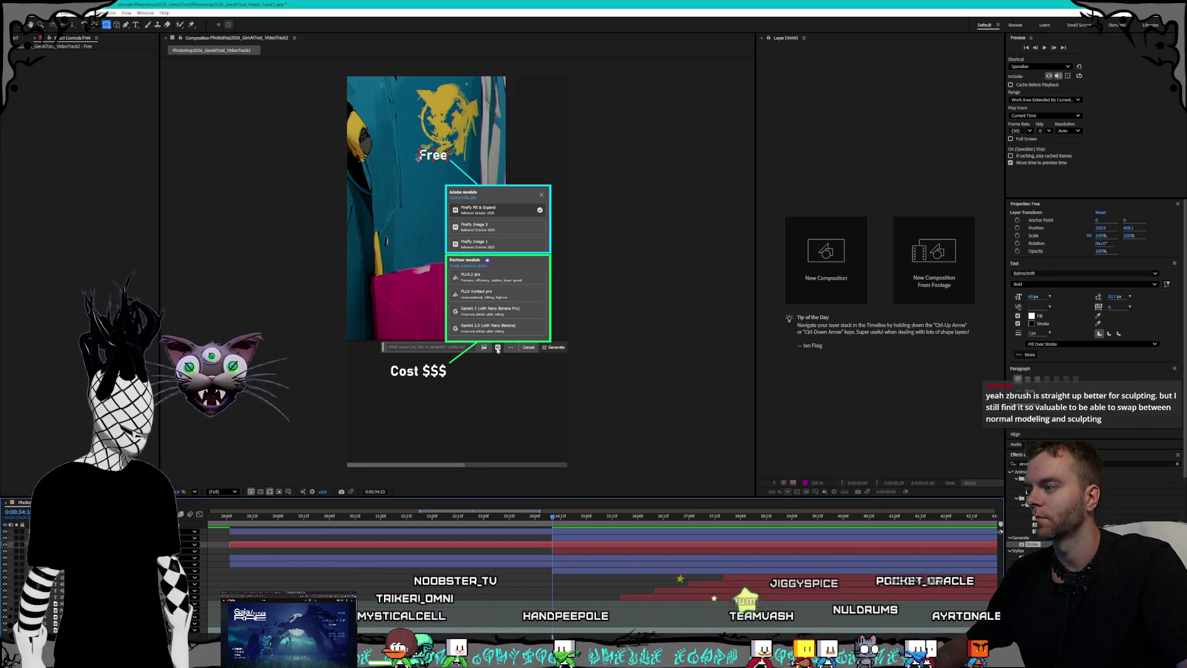
Step: Extend the cyan Free line layer, Shape Layer 3, back to the composition start
{"action": "left_click", "coordinate": [262, 516]}
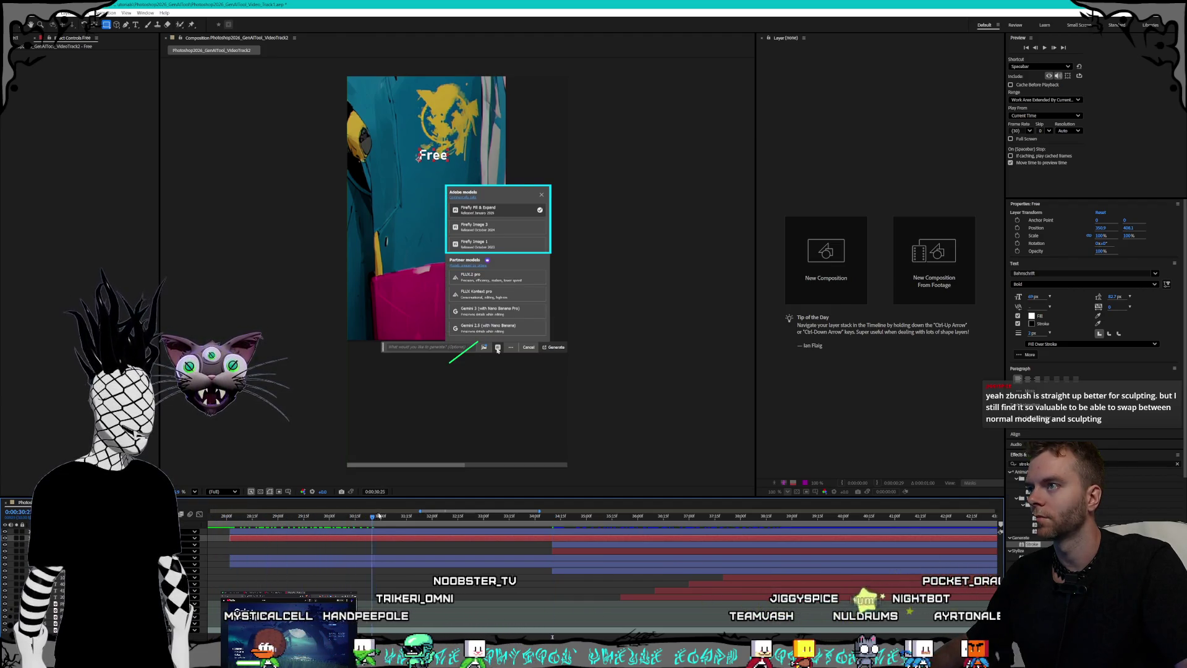
{"action": "left_click", "coordinate": [226, 515]}
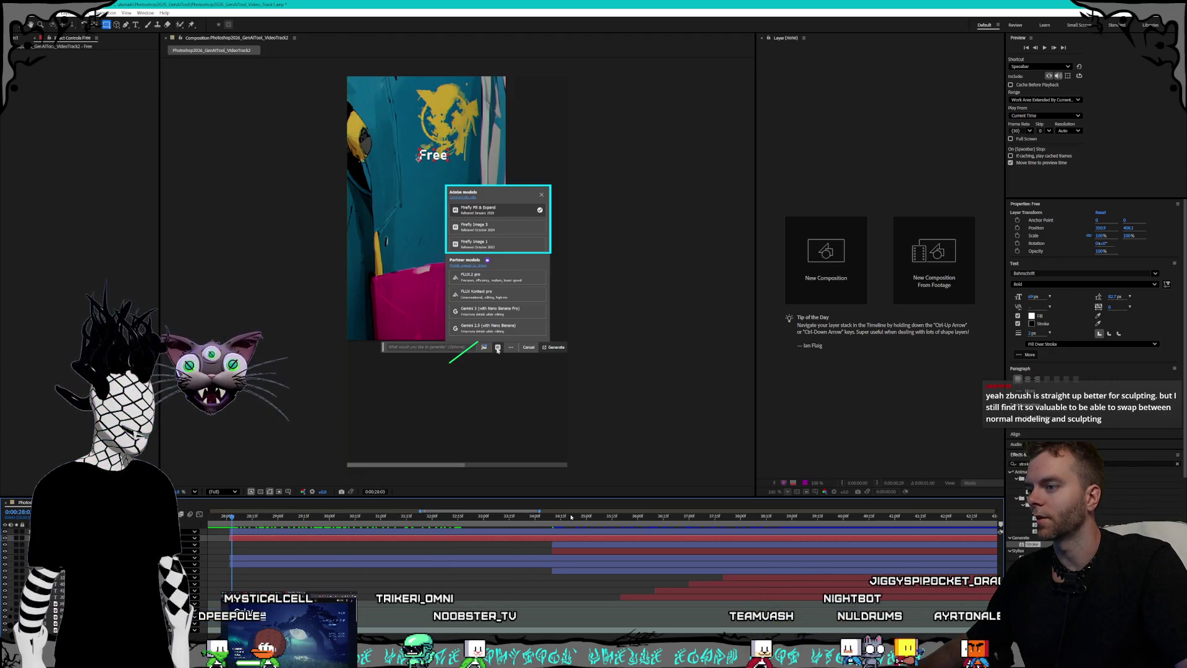
{"action": "left_click", "coordinate": [580, 545]}
{"action": "mouse_move", "coordinate": [551, 544]}
{"action": "left_mouse_down"}
{"action": "mouse_move", "coordinate": [230, 543]}
{"action": "mouse_move", "coordinate": [241, 516]}
{"action": "mouse_move", "coordinate": [210, 515]}
{"action": "mouse_move", "coordinate": [463, 511]}
{"action": "left_mouse_up"}
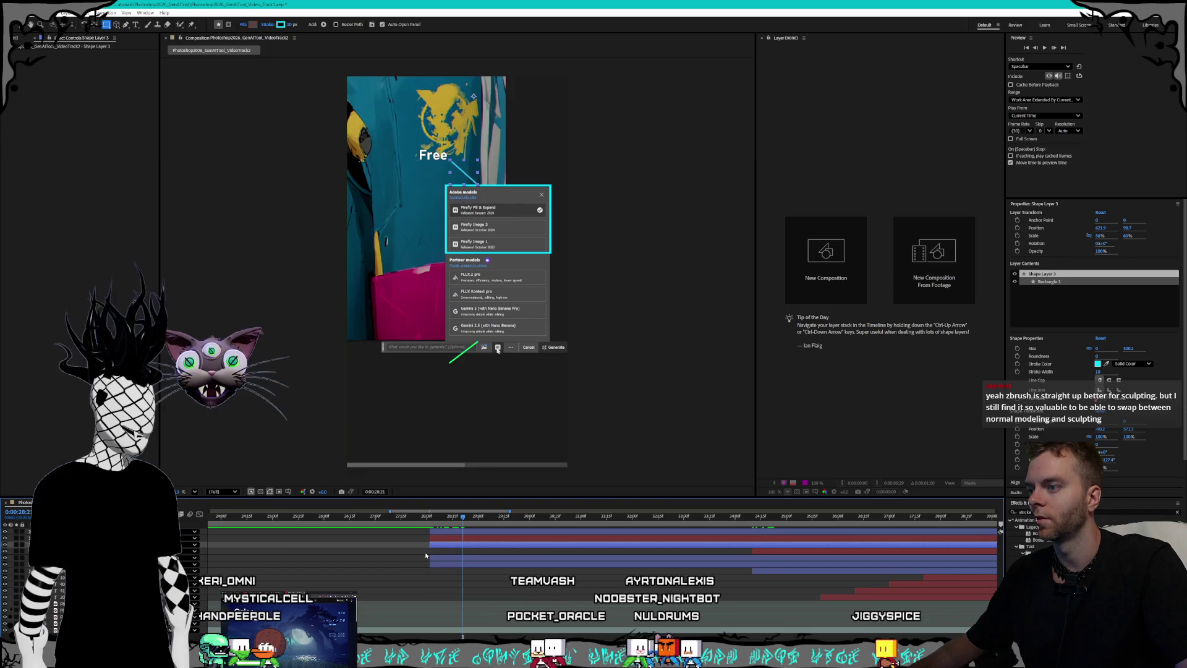
Step: Adjust Shape Layer 5's start time and draw a box shape around the models panel
{"action": "left_click", "coordinate": [439, 561]}
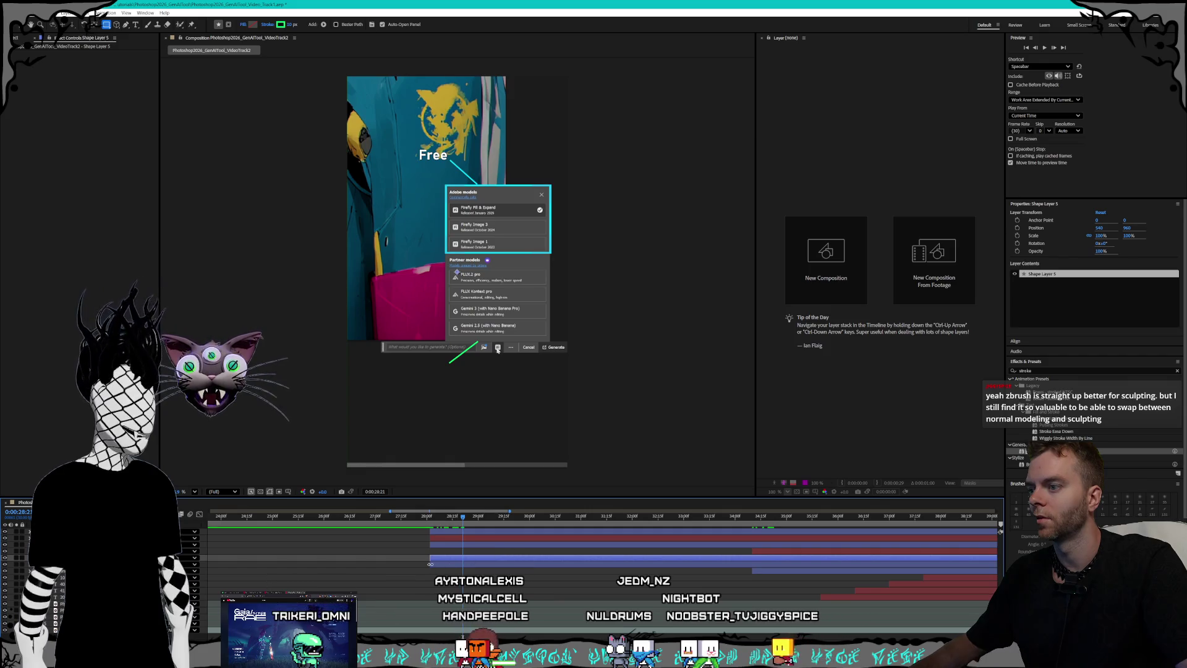
{"action": "left_click_drag", "start_coordinate": [430, 565], "coordinate": [582, 568]}
{"action": "left_click_drag", "start_coordinate": [447, 186], "coordinate": [550, 253]}
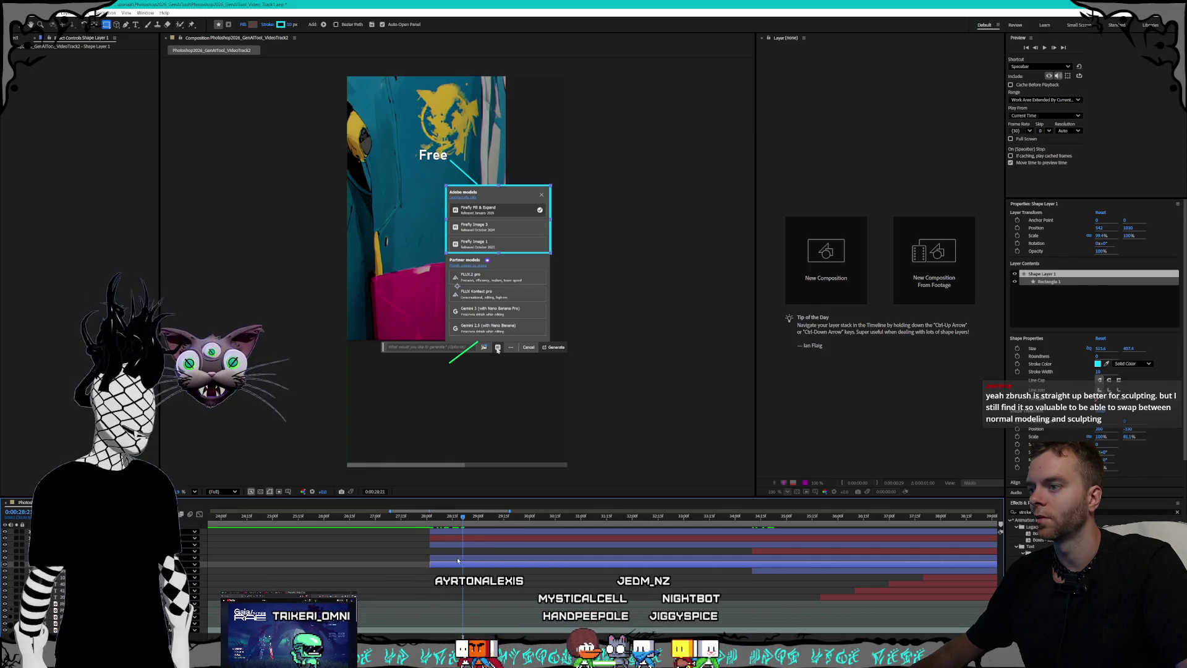
{"action": "left_click_drag", "start_coordinate": [504, 557], "coordinate": [489, 557]}
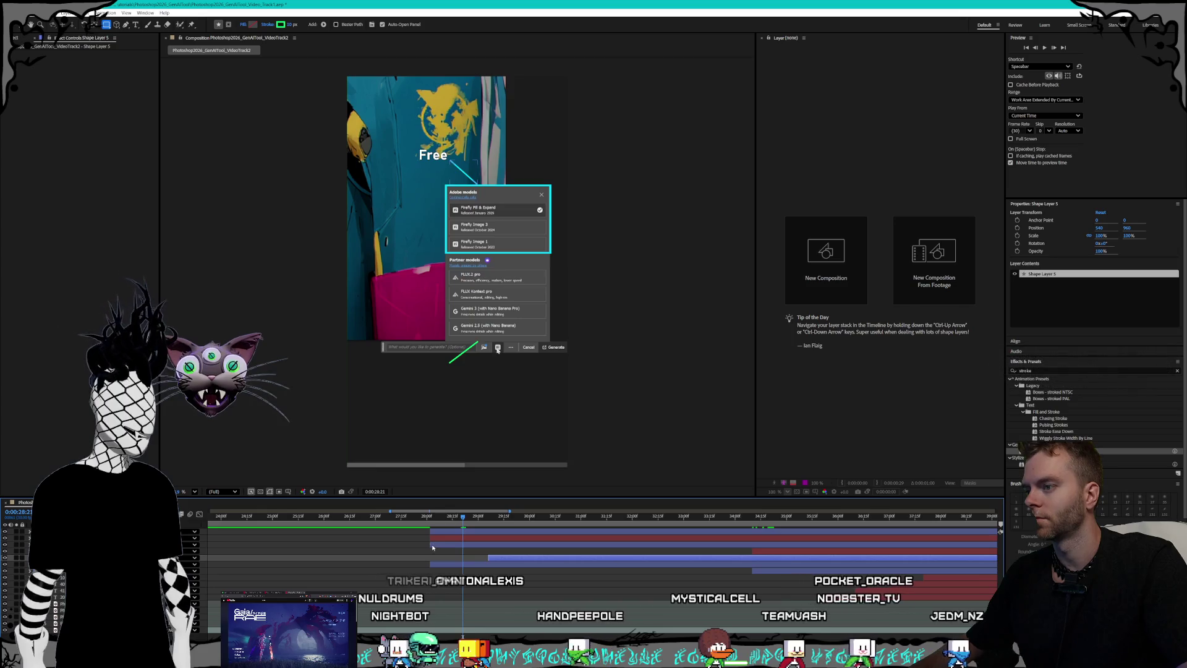
Step: Start Shape Layer 4 later and Shape Layer 3 earlier, then preview the timing
{"action": "left_click", "coordinate": [461, 542]}
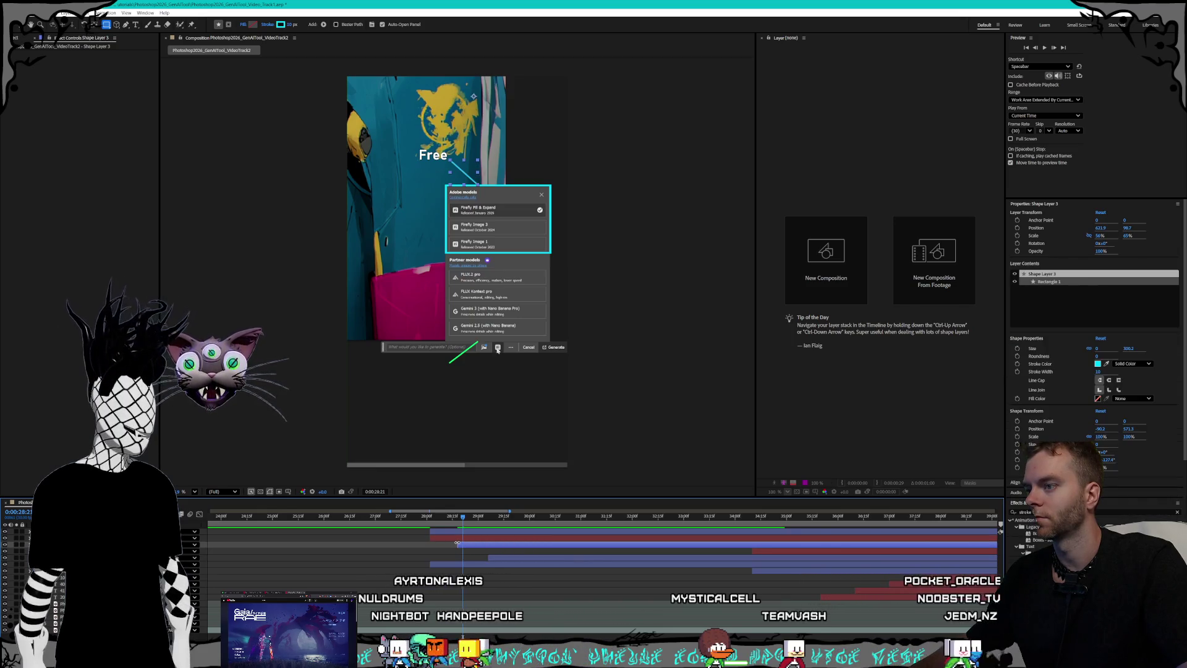
{"action": "left_click_drag", "start_coordinate": [430, 531], "coordinate": [753, 537]}
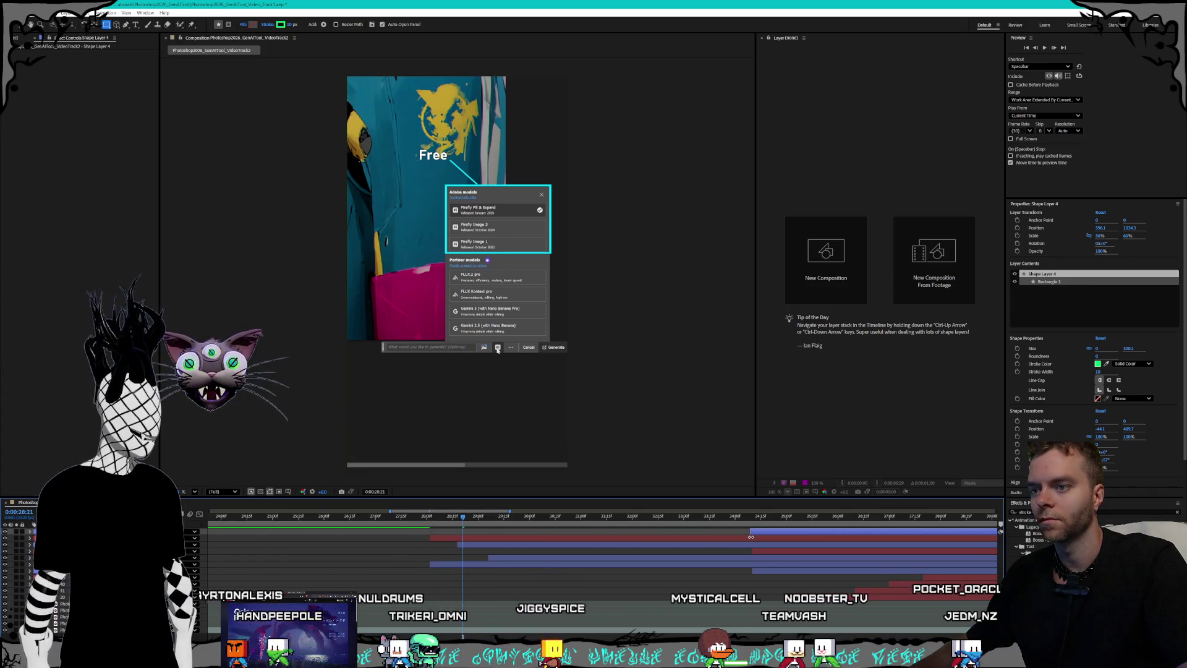
{"action": "left_click_drag", "start_coordinate": [569, 544], "coordinate": [542, 545]}
{"action": "key", "text": "space"}
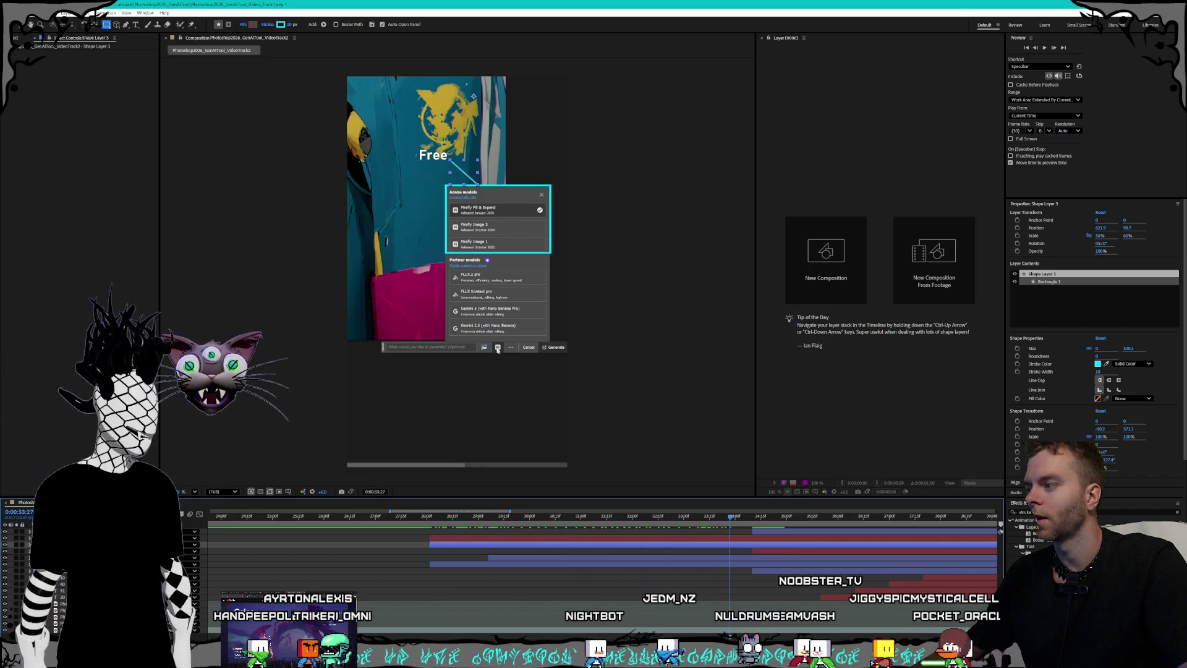
{"action": "left_click", "coordinate": [494, 559]}
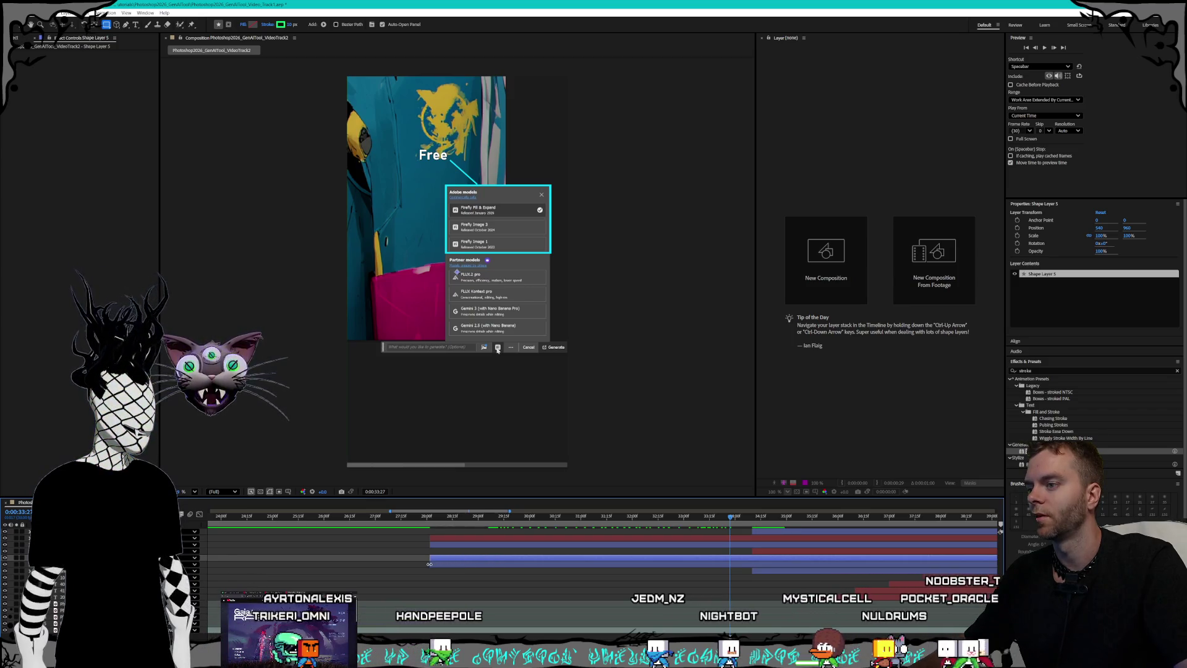
Step: Scrub around the moment the box appears to check the callout timing
{"action": "scroll", "coordinate": [461, 517], "scroll_direction": "right", "scroll_amount": 5}
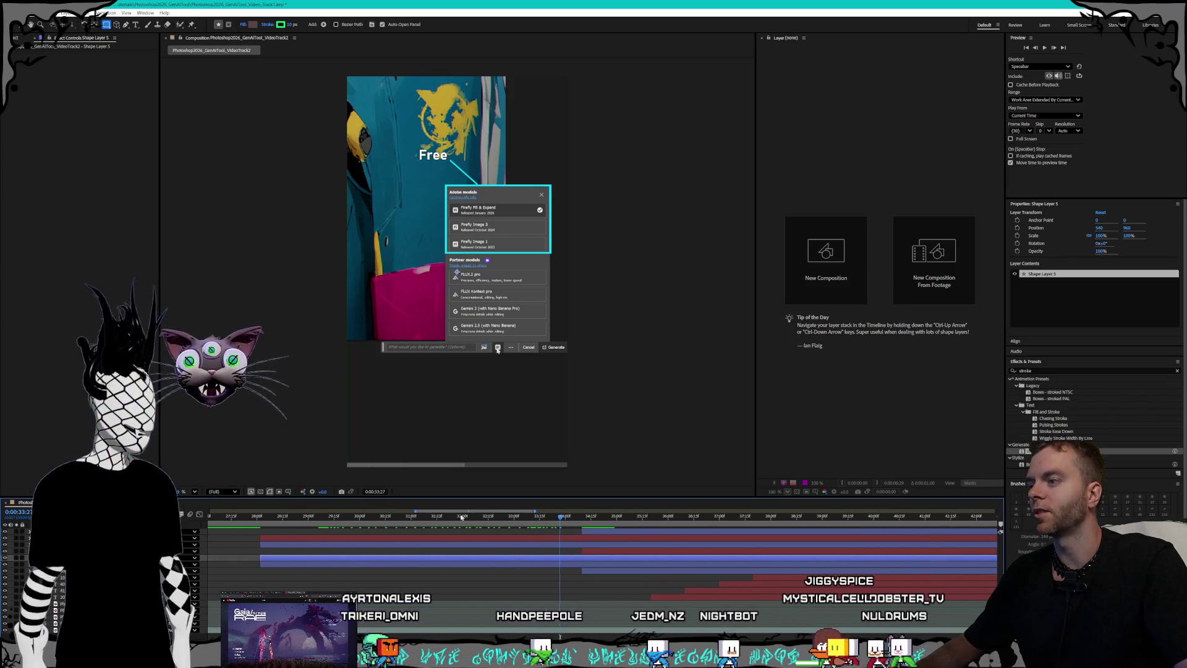
{"action": "scroll", "coordinate": [356, 507], "scroll_direction": "left", "scroll_amount": 2}
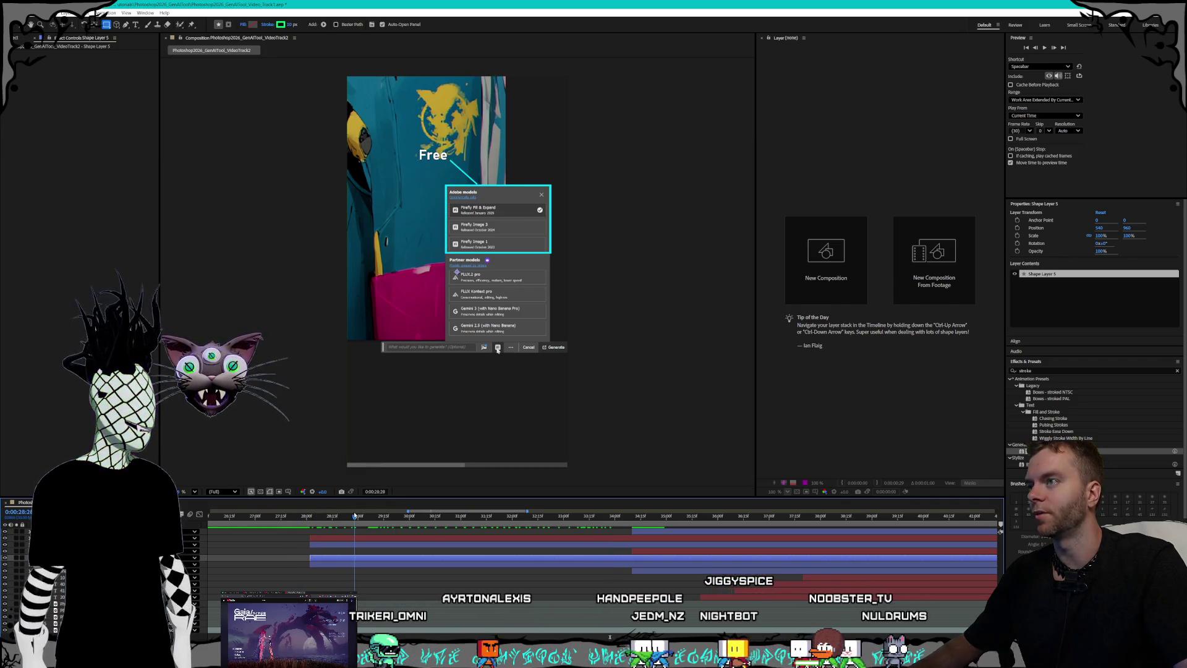
{"action": "left_click", "coordinate": [276, 517]}
{"action": "left_click_drag", "start_coordinate": [276, 515], "coordinate": [340, 510]}
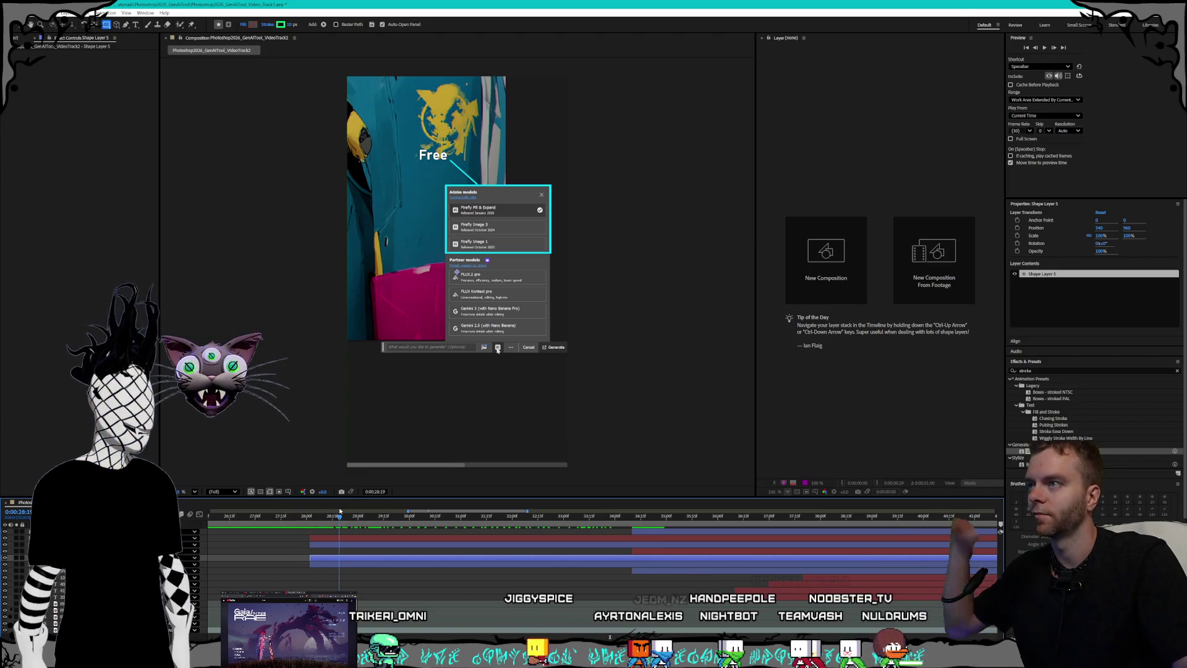
{"action": "mouse_move", "coordinate": [340, 511]}
{"action": "left_mouse_down"}
{"action": "mouse_move", "coordinate": [305, 515]}
{"action": "mouse_move", "coordinate": [321, 513]}
{"action": "left_mouse_up"}
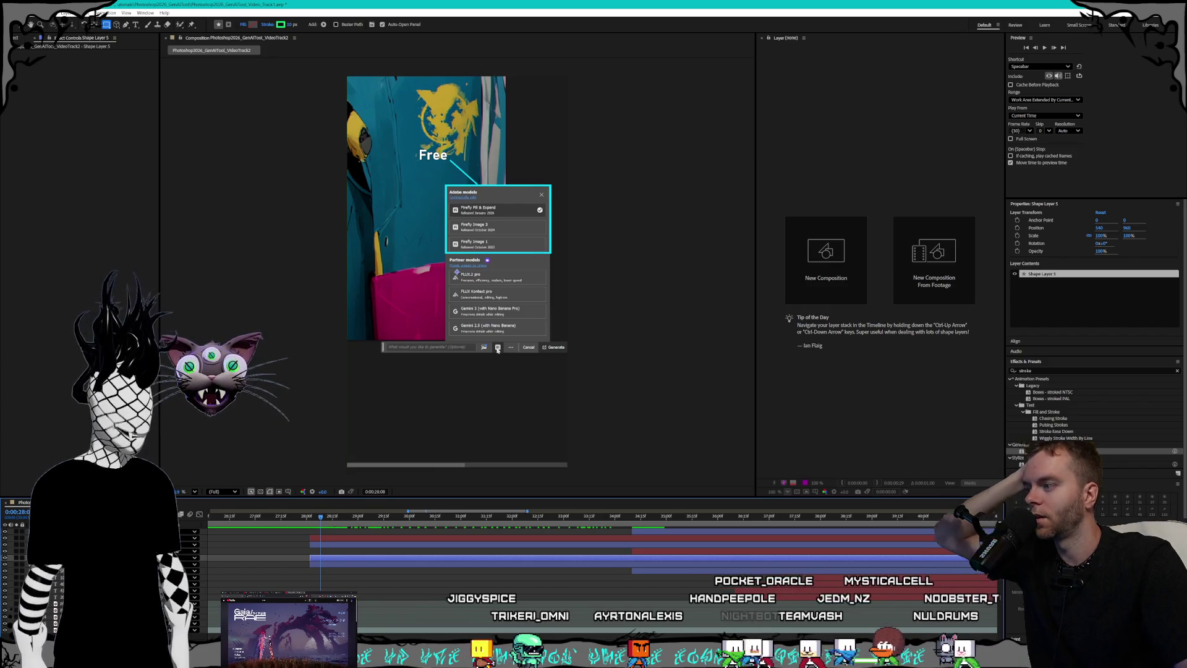
Step: Raise the Free line layer in the stack with Ctrl+] and show its layer options
{"action": "key", "text": "ctrl+Up"}
{"action": "key", "text": "ctrl+Up"}
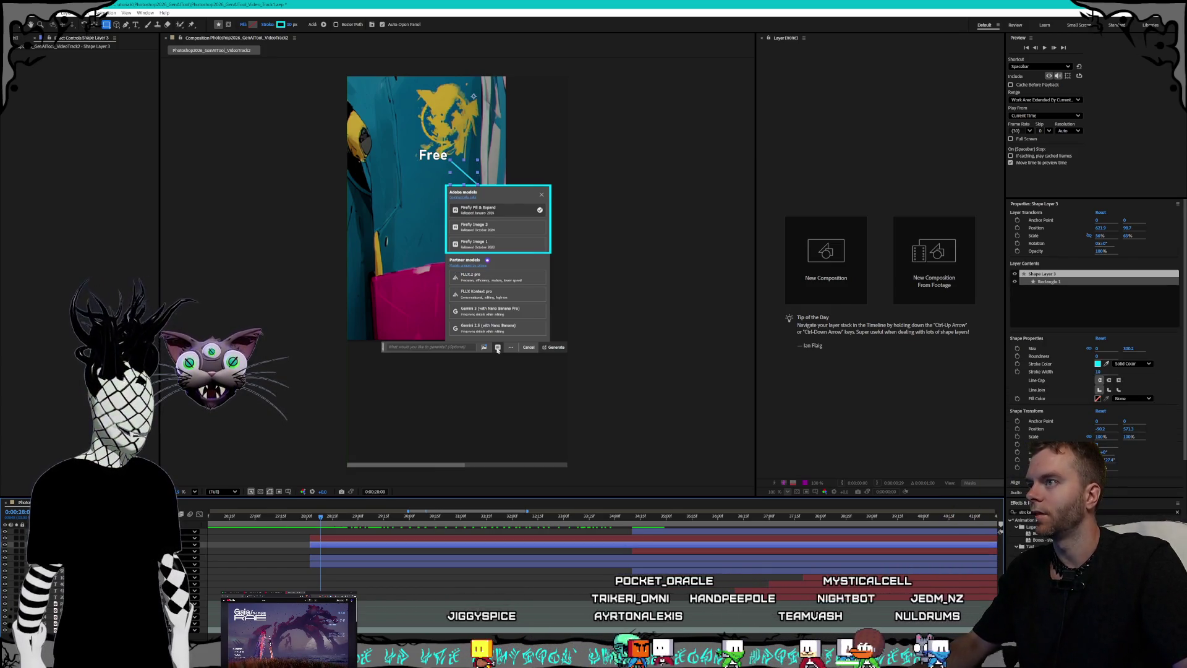
{"action": "key", "text": "ctrl+bracketright"}
{"action": "key", "text": "ctrl+bracketright"}
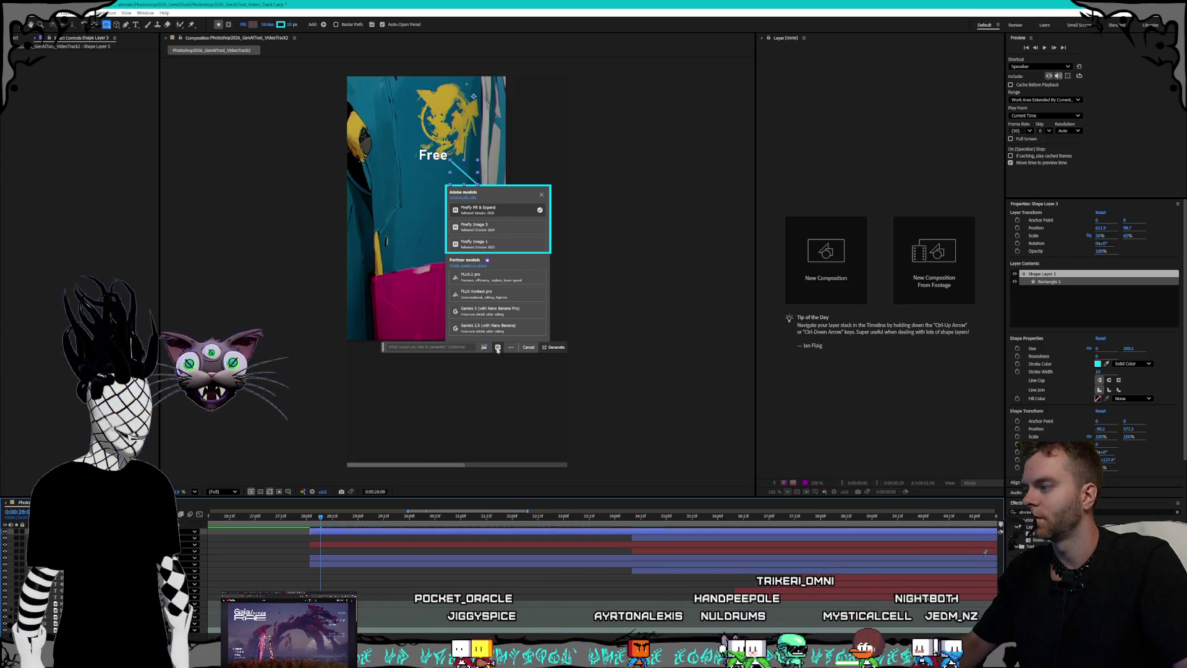
{"action": "right_click", "coordinate": [77, 530]}
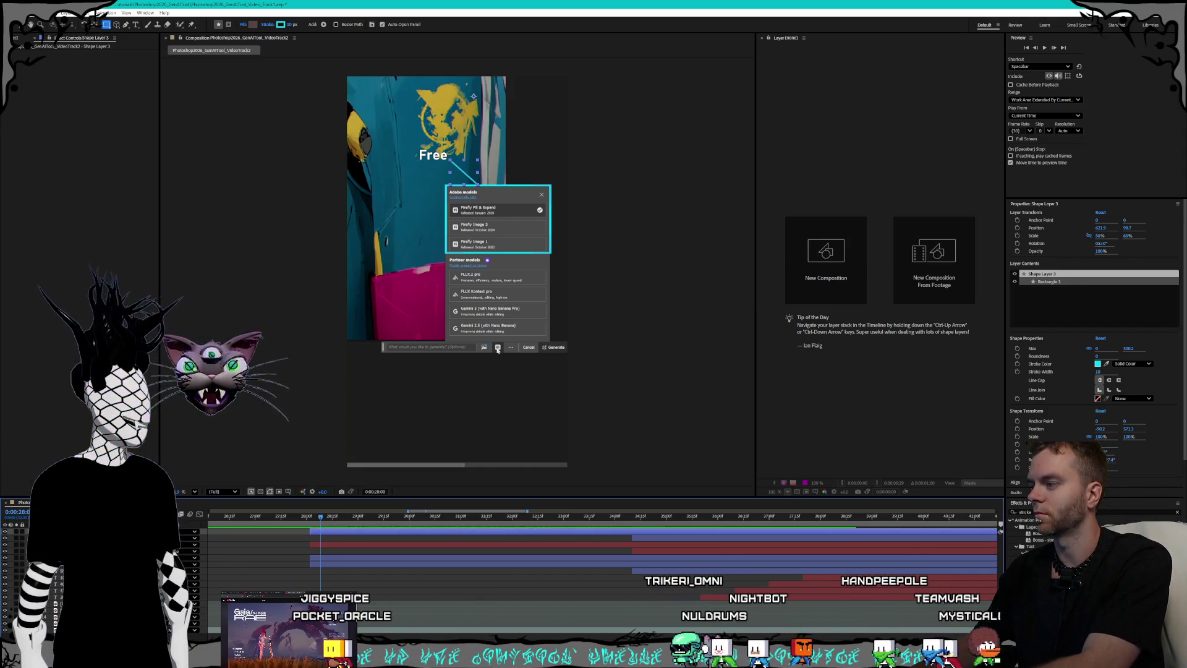
{"action": "type", "text": "FreePointer"}
Step: Name the Free line layer FreePointer and move Shape Layer 4 down the stack
{"action": "key", "text": "Return"}
{"action": "key", "text": "i"}
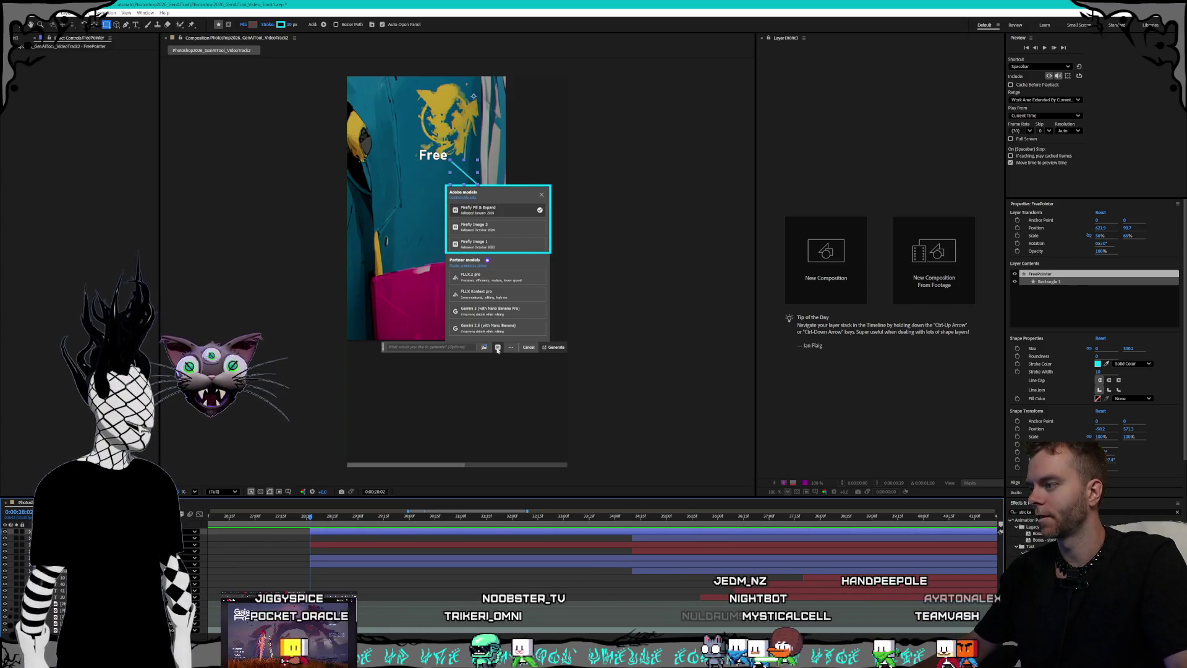
{"action": "key", "text": "ctrl+Down"}
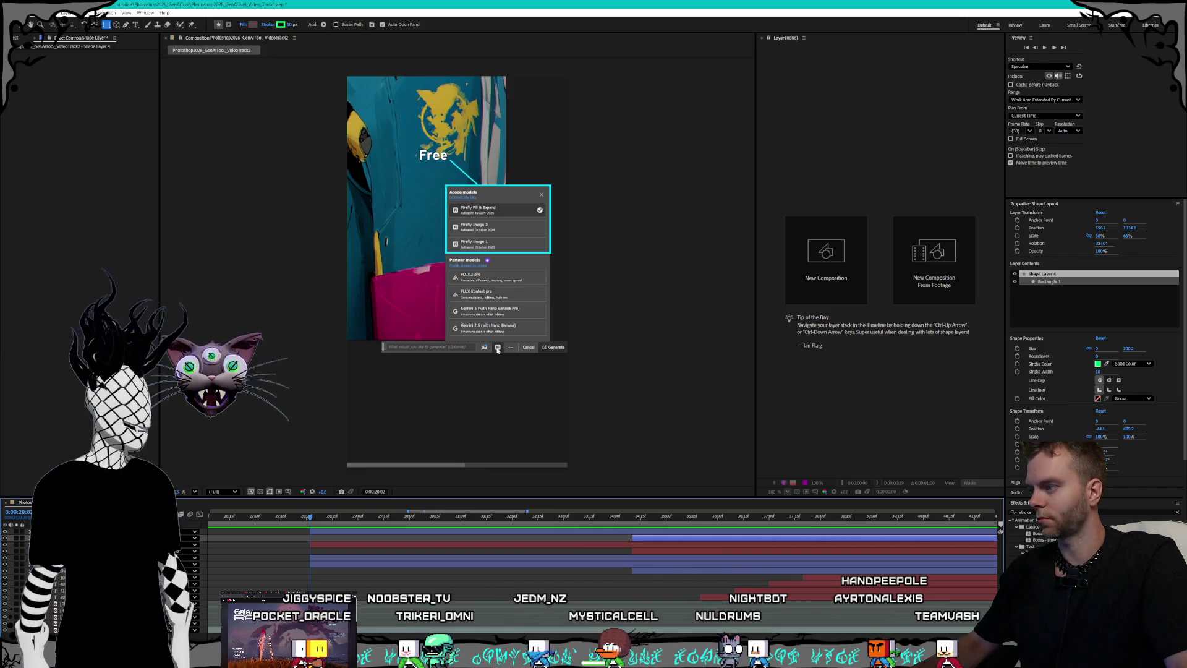
{"action": "key", "text": "ctrl+bracketleft"}
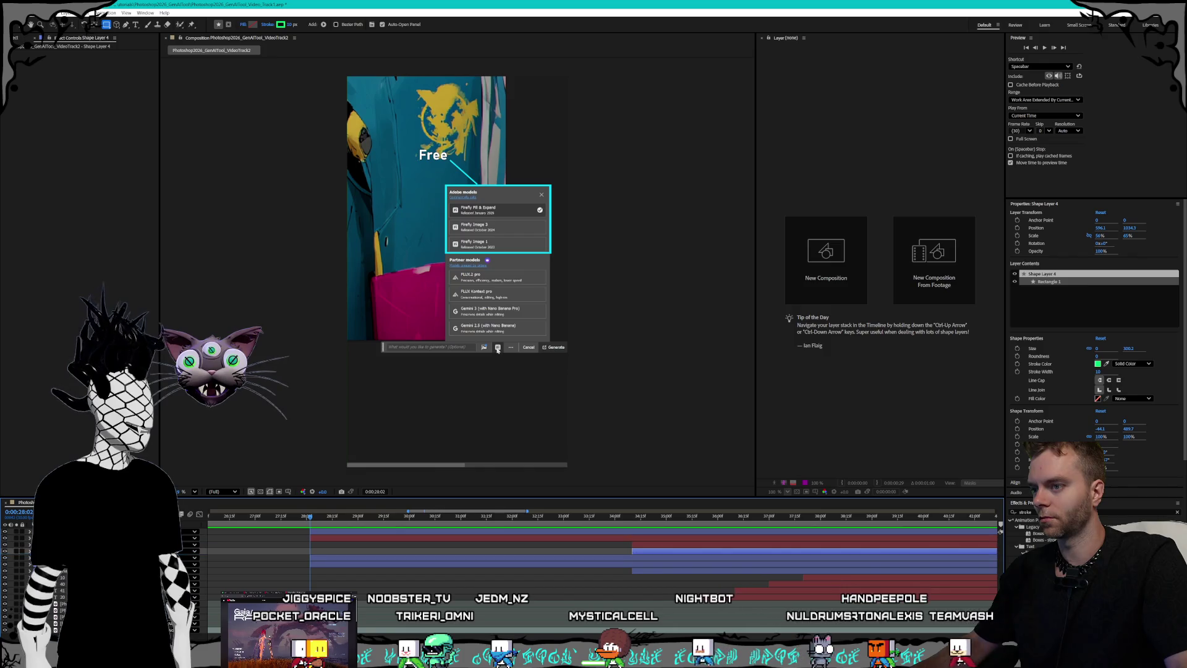
{"action": "key", "text": "ctrl+Down"}
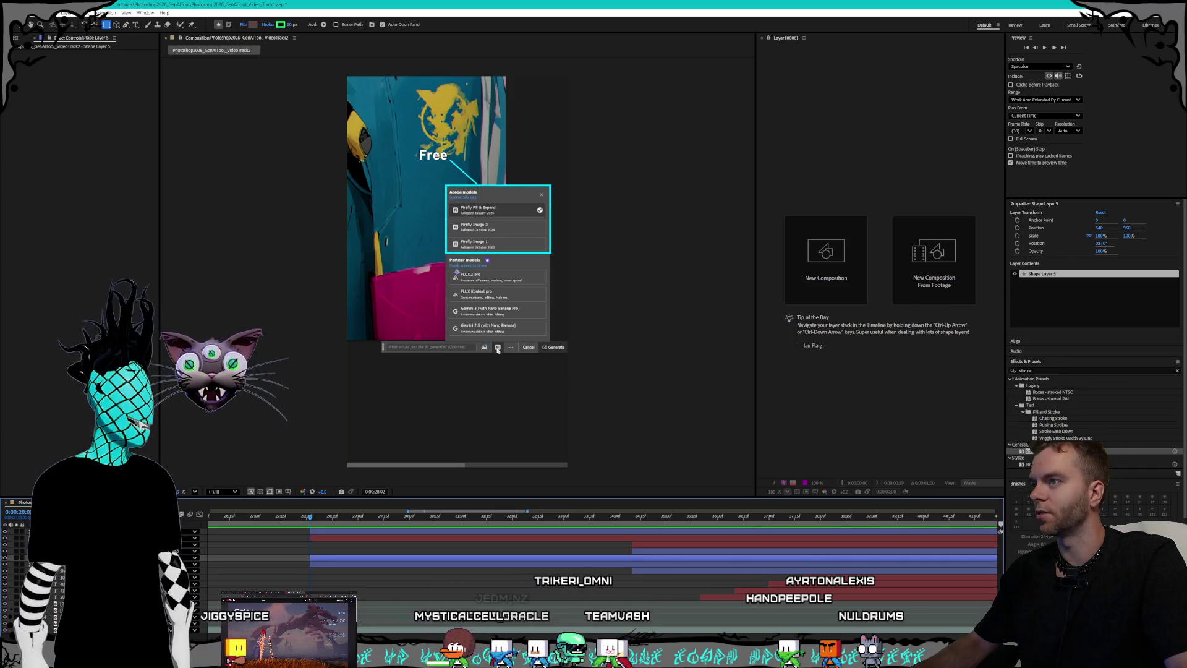
Step: Show the Free callout frame and move the cyan box, Shape Layer 1, higher in the stack
{"action": "left_click", "coordinate": [310, 517]}
{"action": "key", "text": "Page_Down"}
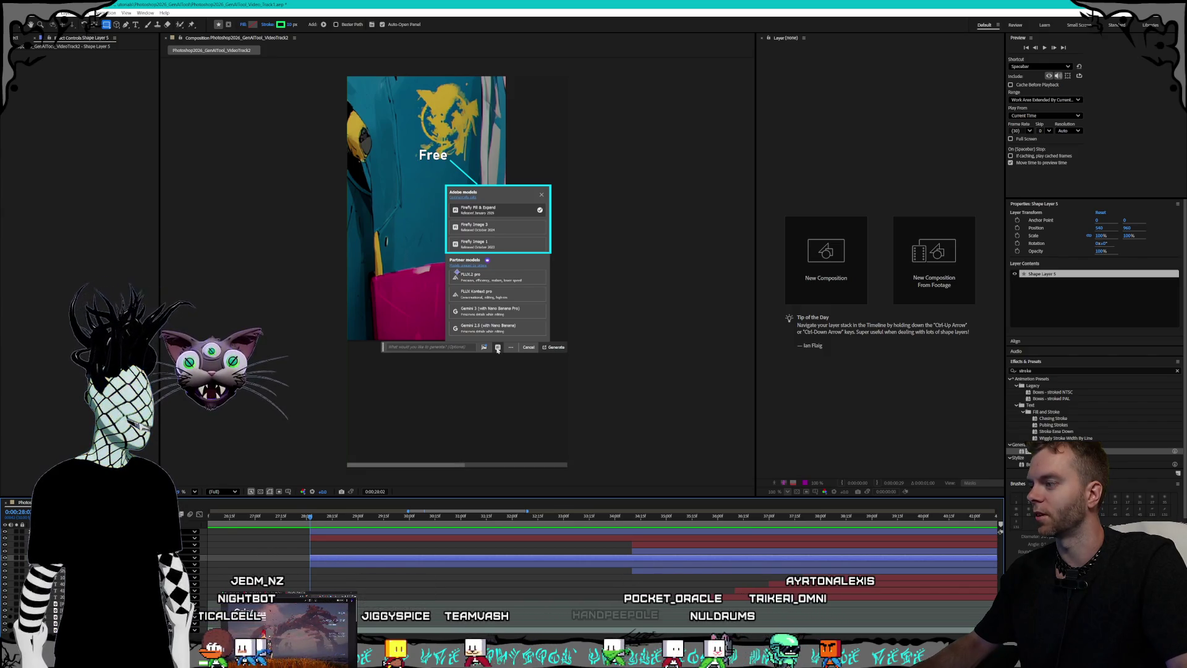
{"action": "key", "text": "ctrl+]"}
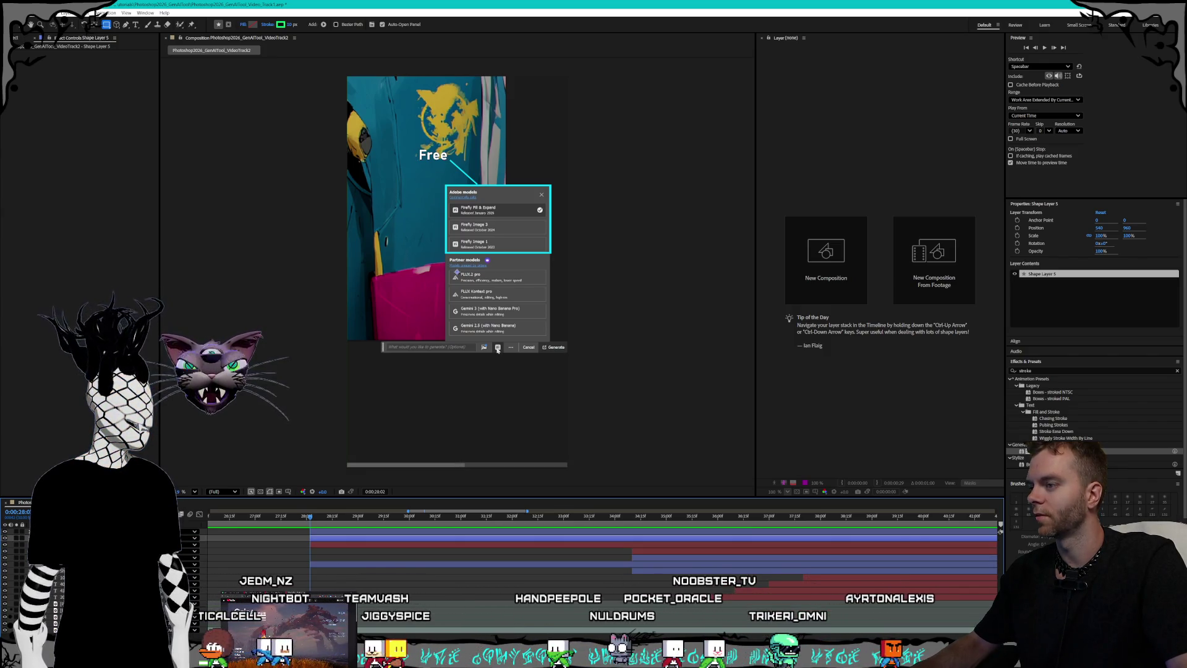
{"action": "key", "text": "ctrl+Down"}
{"action": "key", "text": "ctrl+Down"}
{"action": "key", "text": "ctrl+Down"}
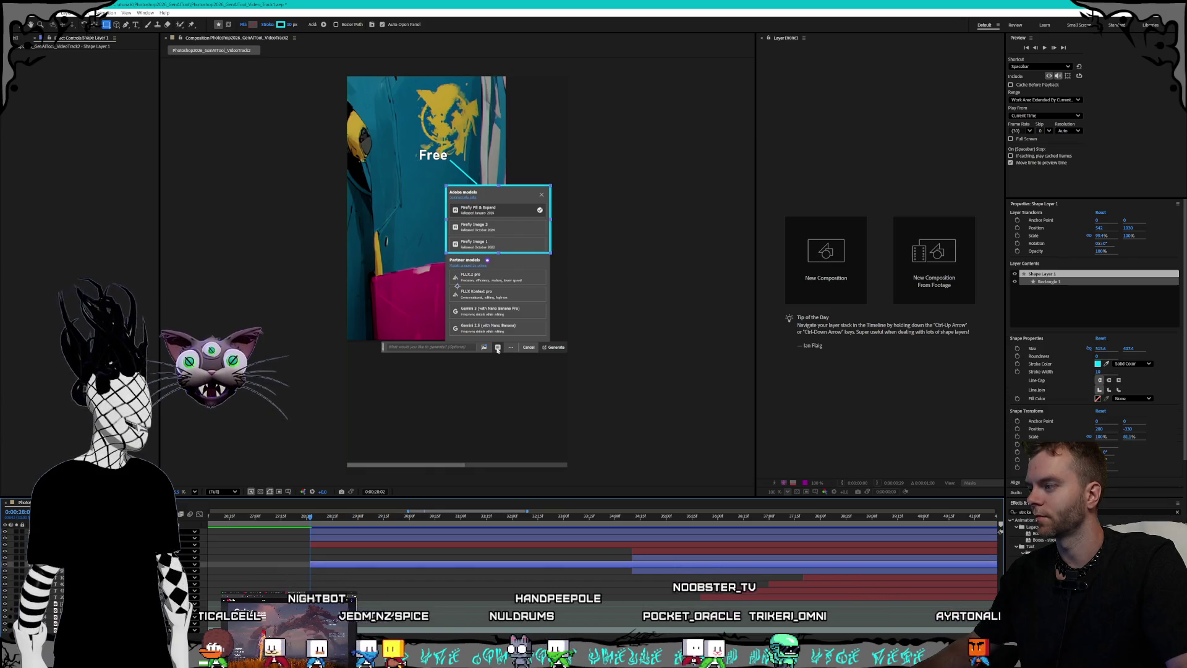
{"action": "key", "text": "ctrl+]"}
{"action": "key", "text": "ctrl+]"}
{"action": "key", "text": "ctrl+]"}
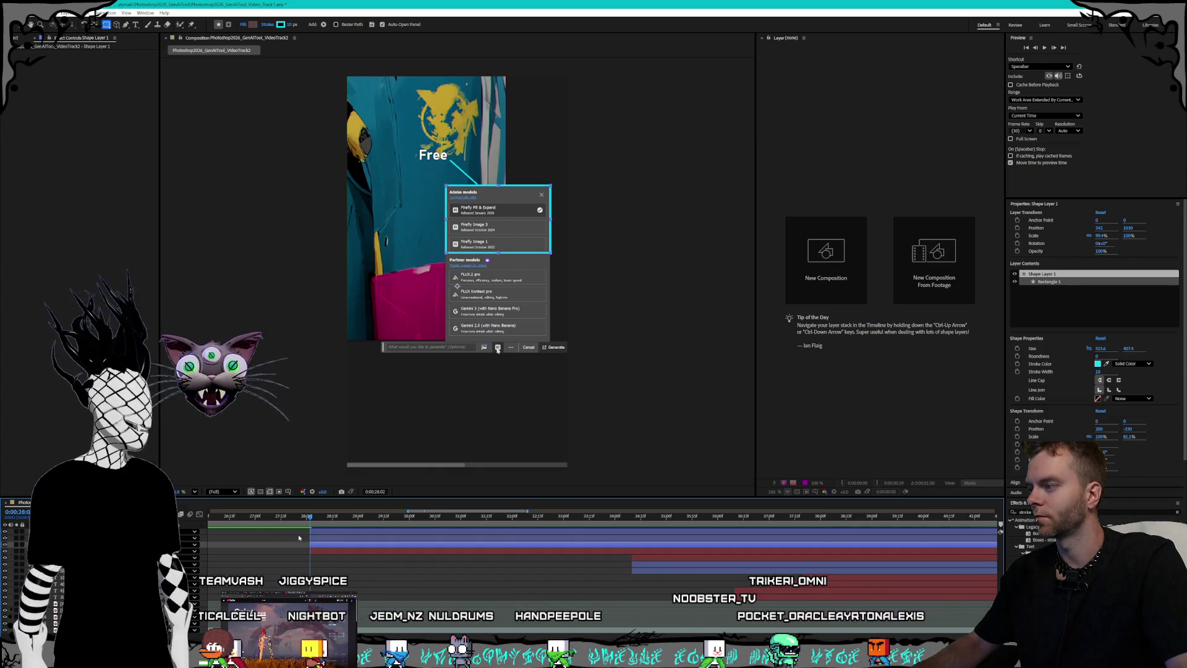
Step: Rename Shape Layer 1 to FreeRectangle
{"action": "left_click", "coordinate": [314, 547]}
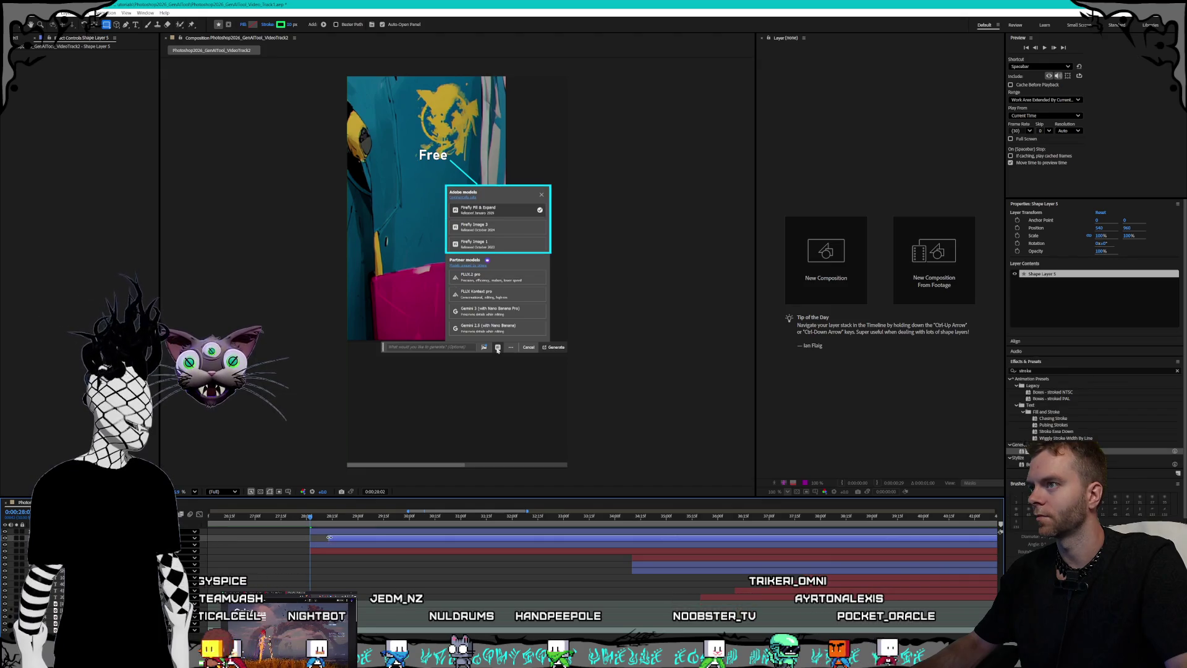
{"action": "left_click", "coordinate": [320, 546]}
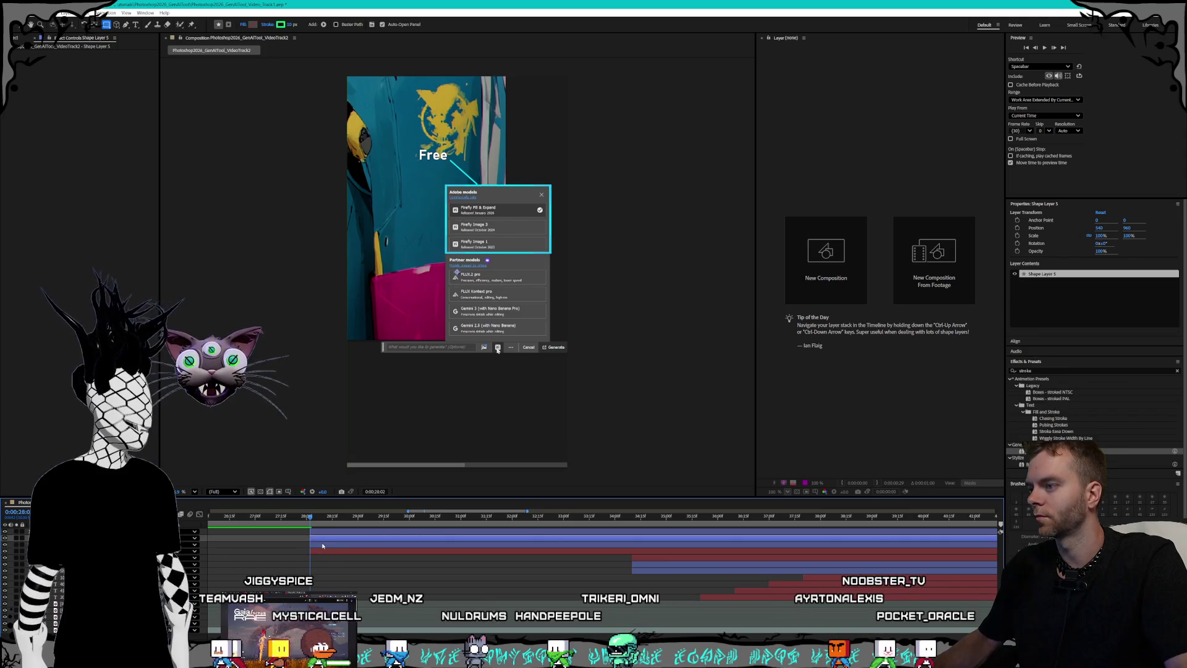
{"action": "right_click", "coordinate": [74, 544]}
{"action": "key", "text": "Escape"}
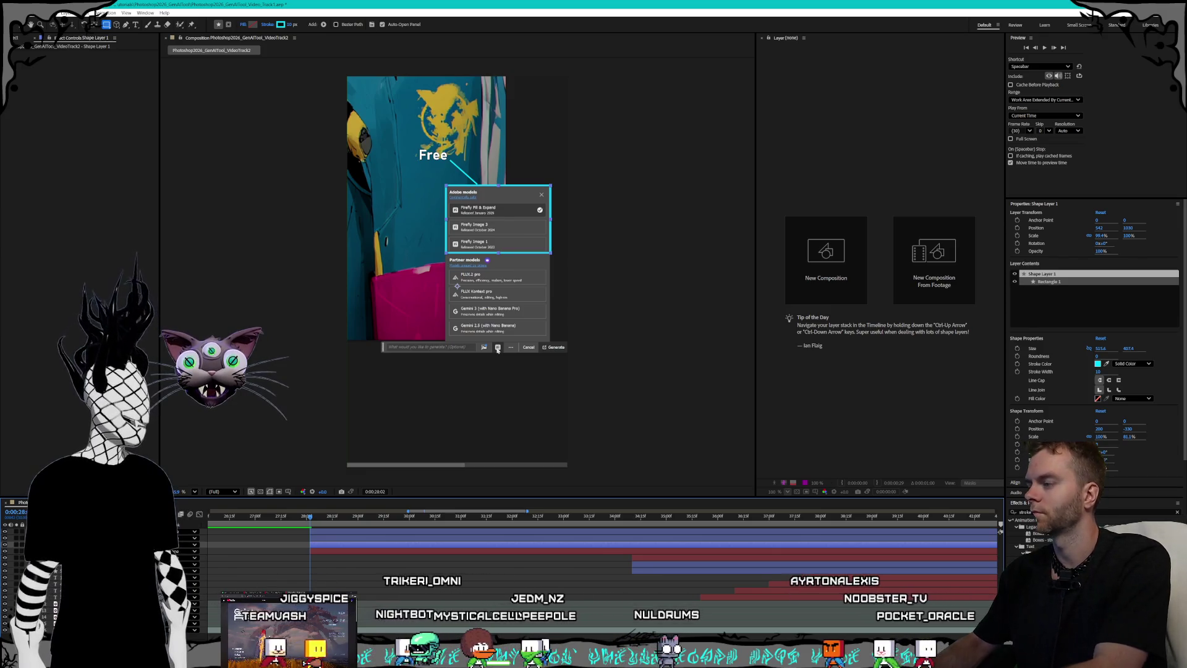
{"action": "type", "text": "FreeRectangle"}
{"action": "key", "text": "Return"}
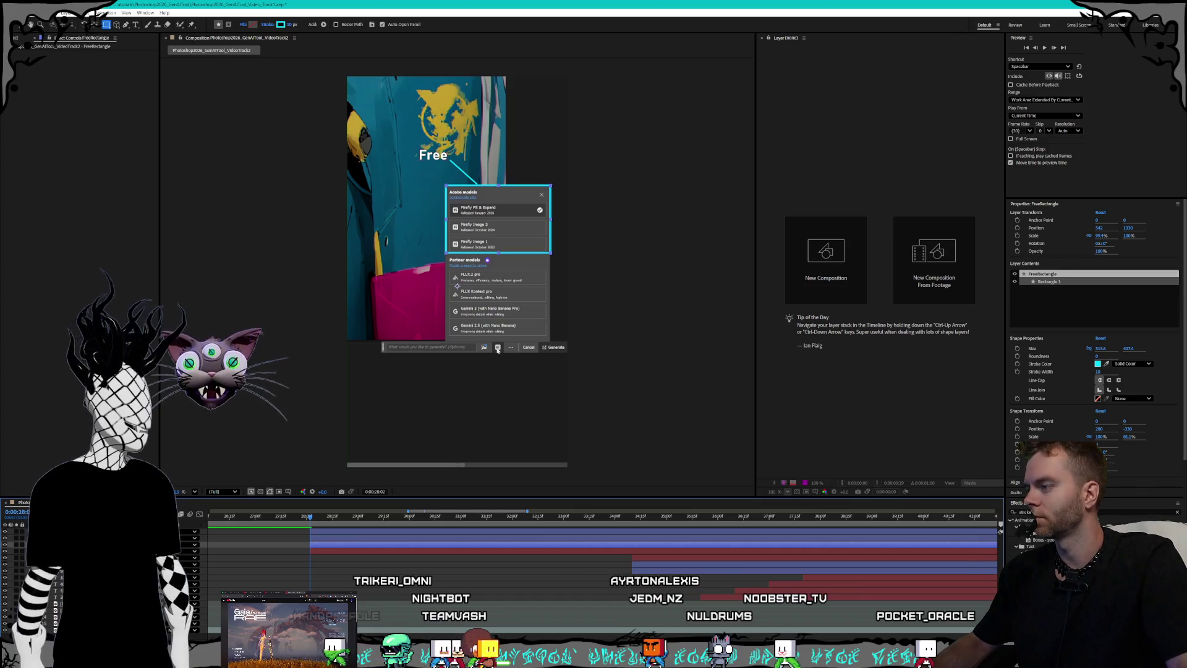
Step: Check the FreeMaskPath and Free text layers and move the time to about 33 seconds
{"action": "left_click", "coordinate": [497, 349]}
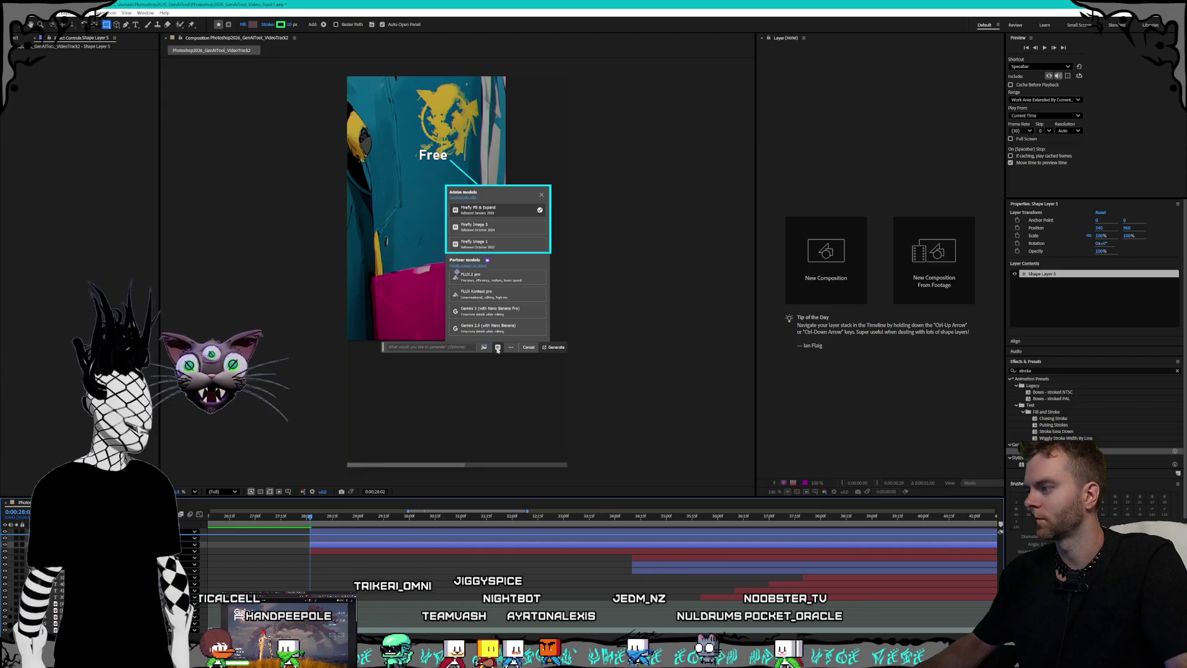
{"action": "right_click", "coordinate": [75, 545]}
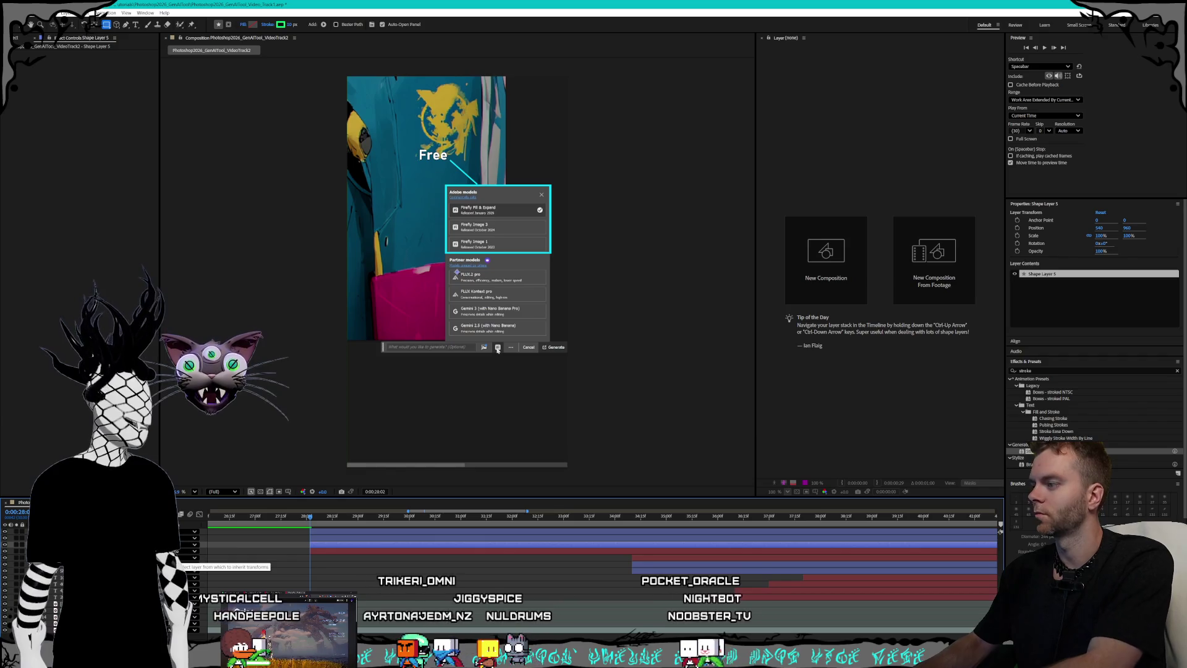
{"action": "left_click", "coordinate": [180, 562]}
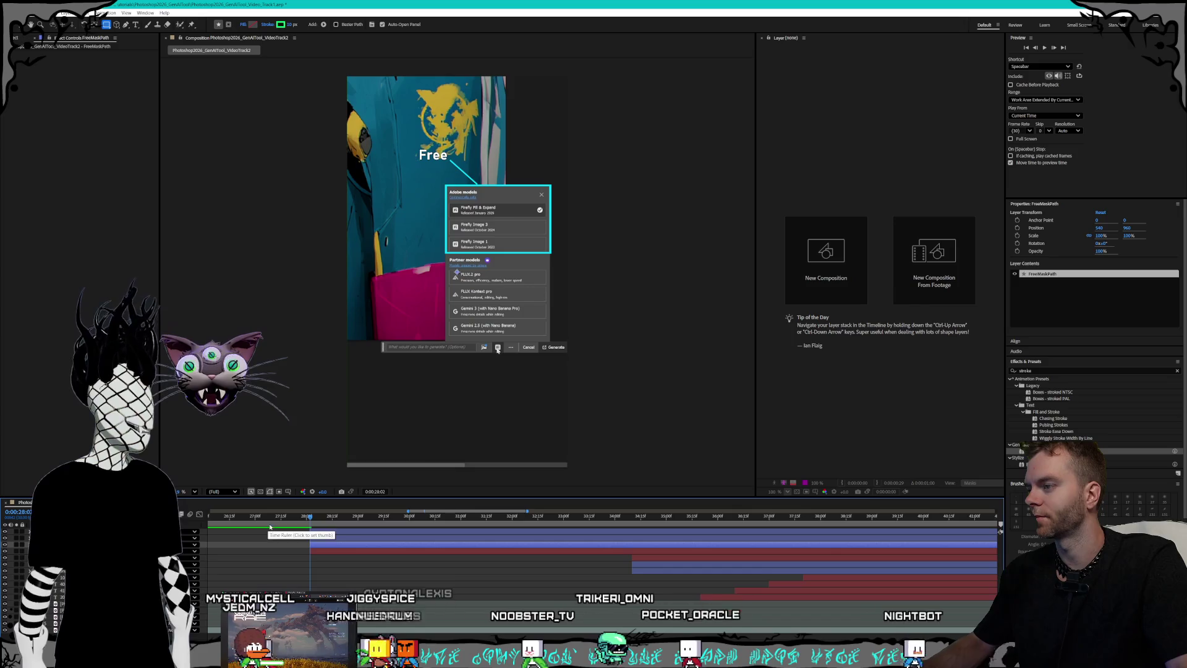
{"action": "key", "text": "ctrl+Up"}
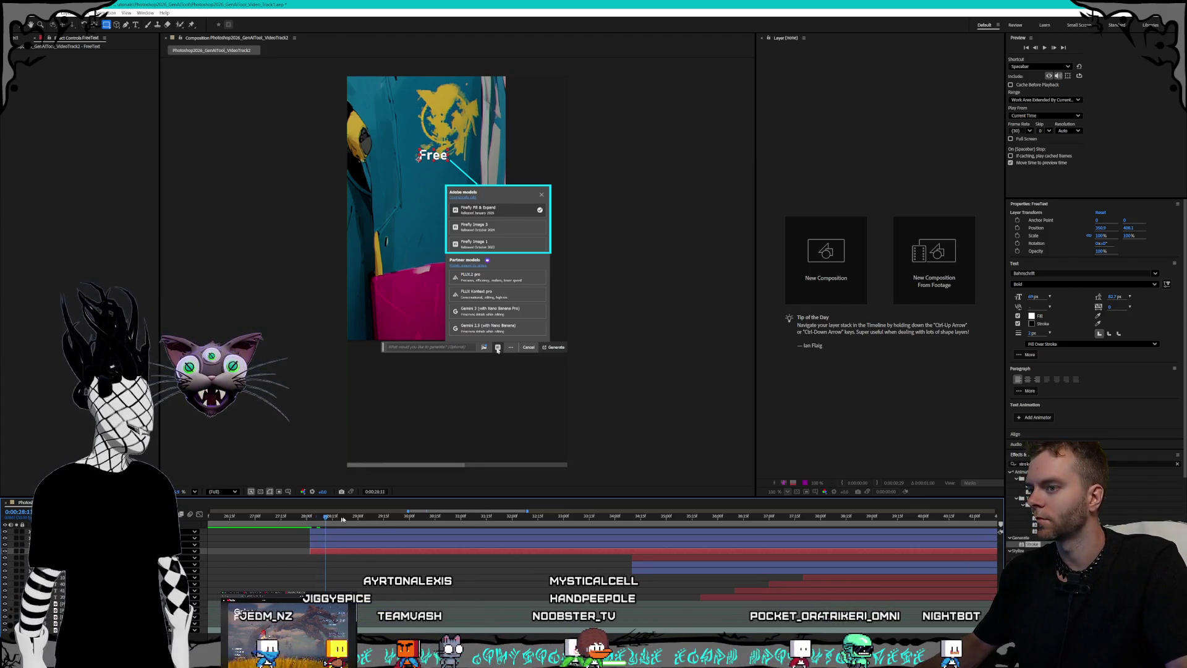
{"action": "left_click_drag", "start_coordinate": [563, 520], "coordinate": [632, 526]}
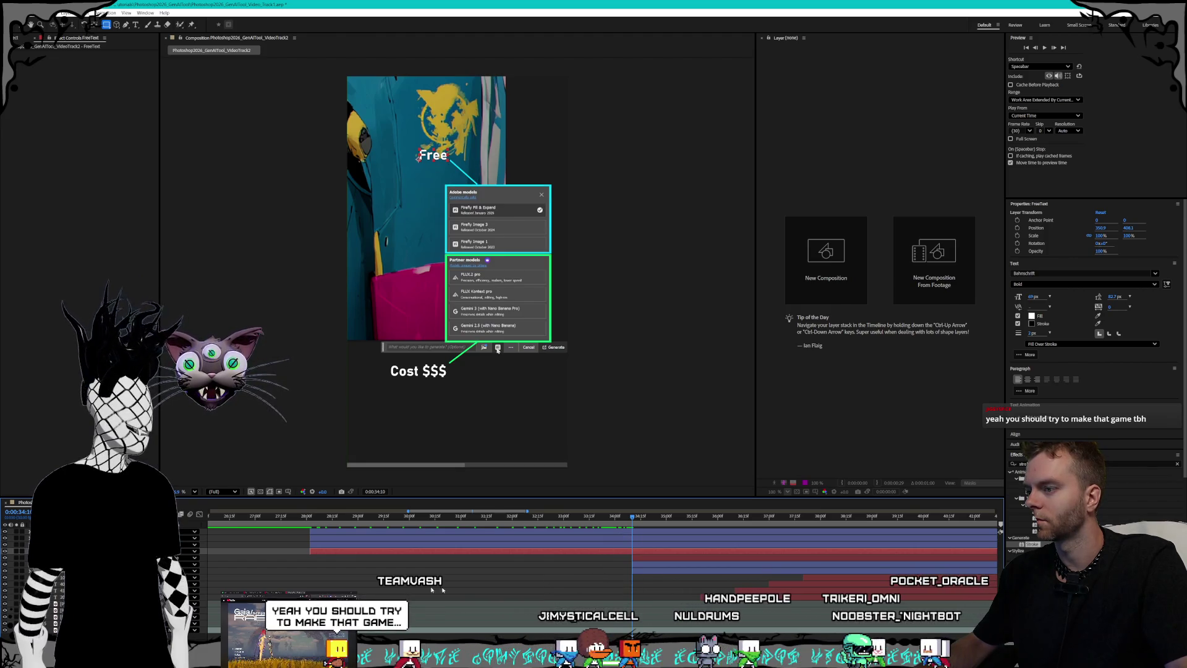
Step: Rename the connector line under Cost $$$ to CostPointer
{"action": "key", "text": "ctrl+Up"}
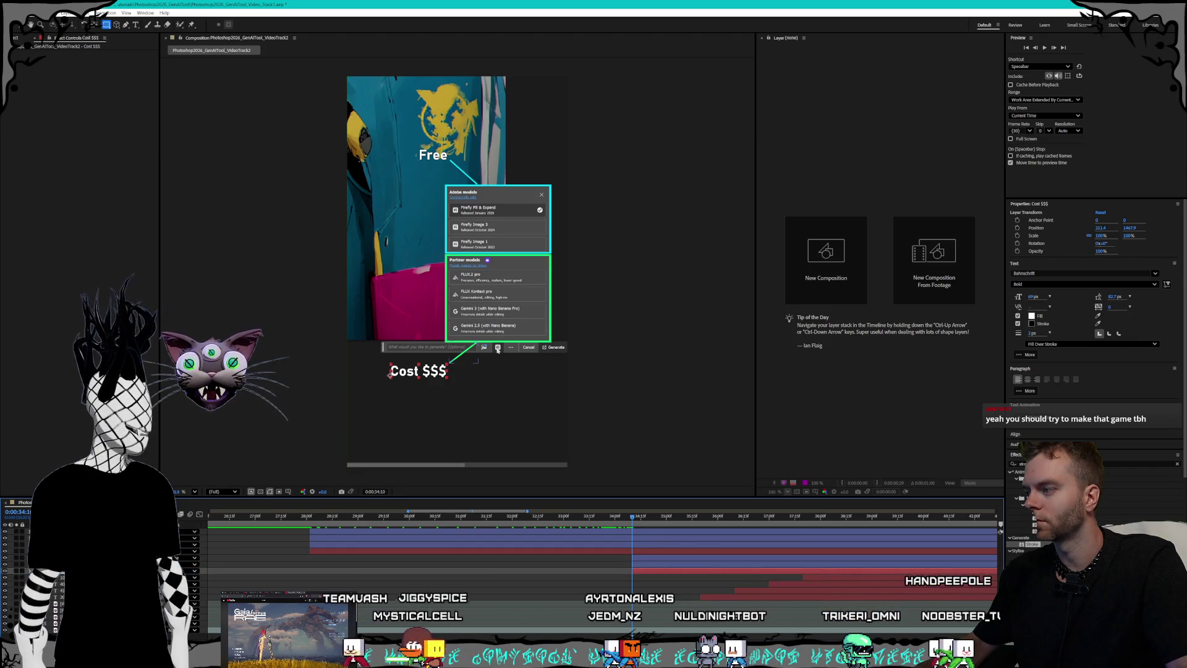
{"action": "key", "text": "ctrl+Up"}
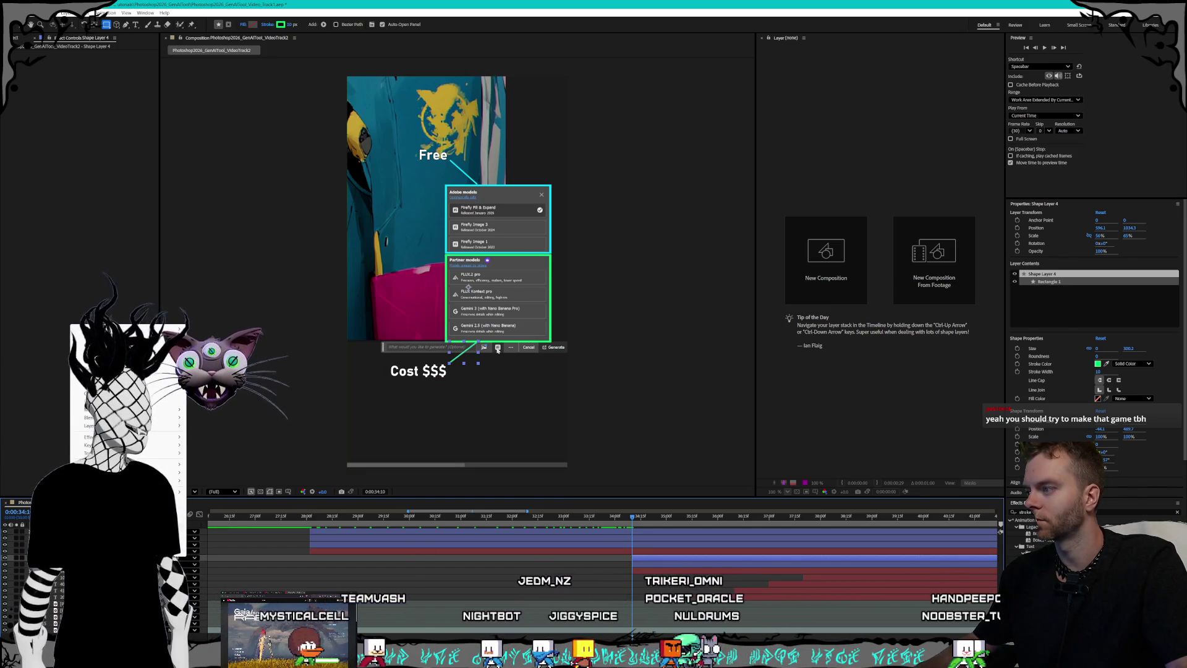
{"action": "key", "text": "Return"}
{"action": "type", "text": "CostPointer"}
{"action": "key", "text": "Return"}
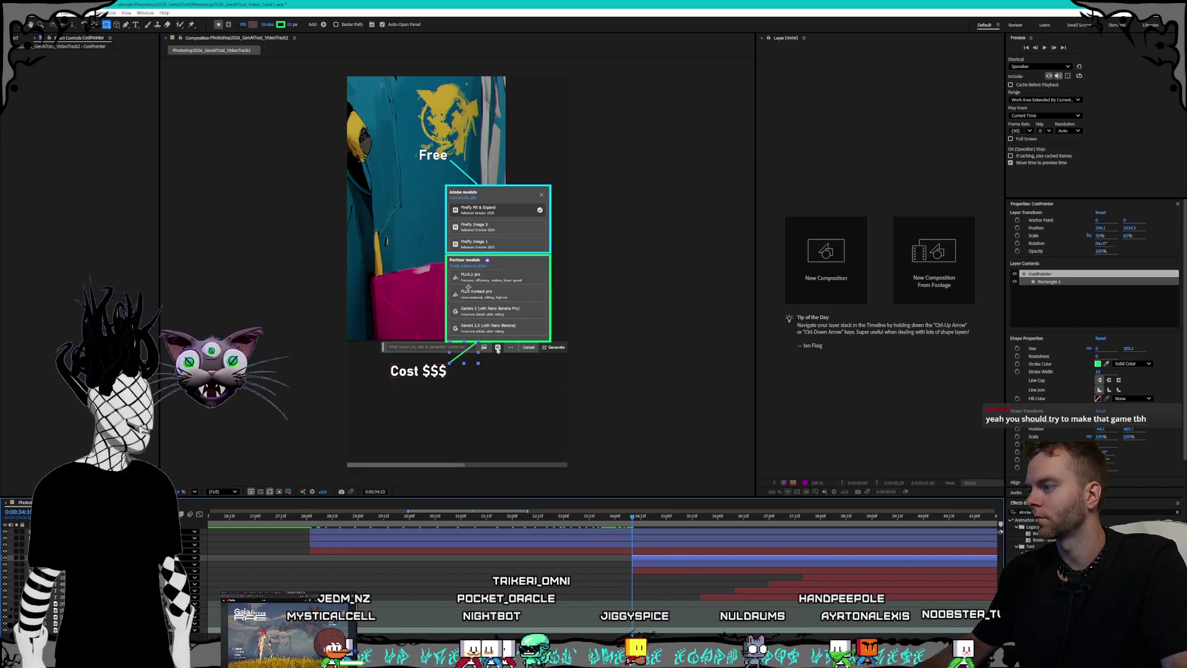
{"action": "key", "text": "ctrl+Down"}
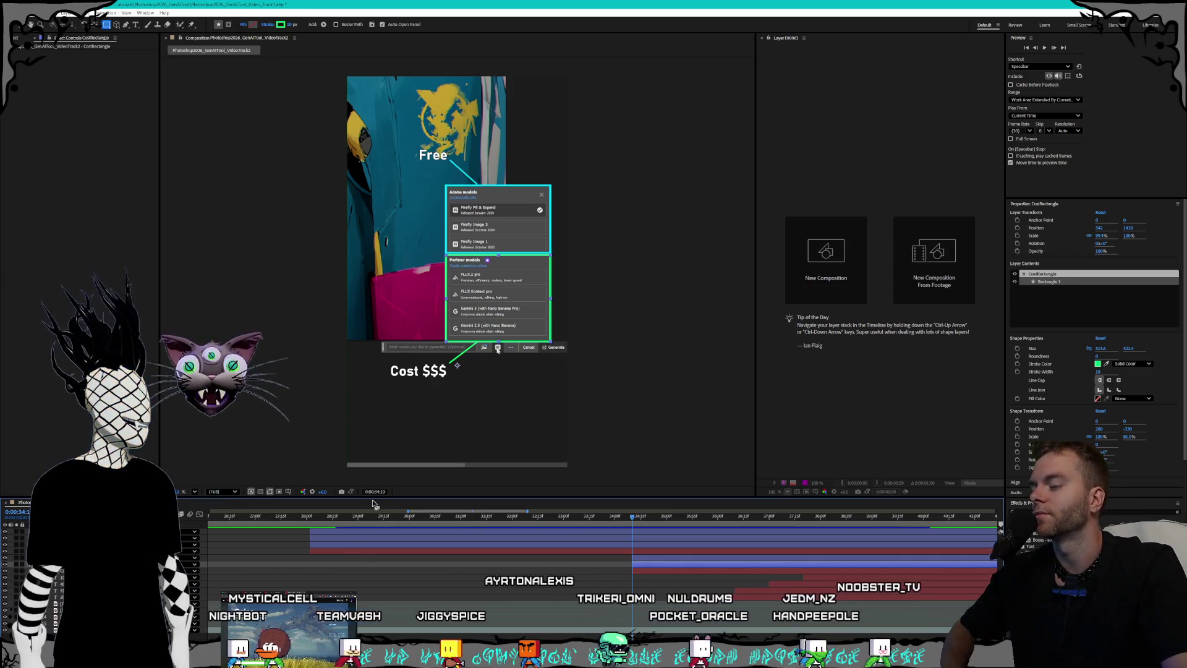
Step: Return the playhead to about 28 seconds
{"action": "left_click", "coordinate": [316, 519]}
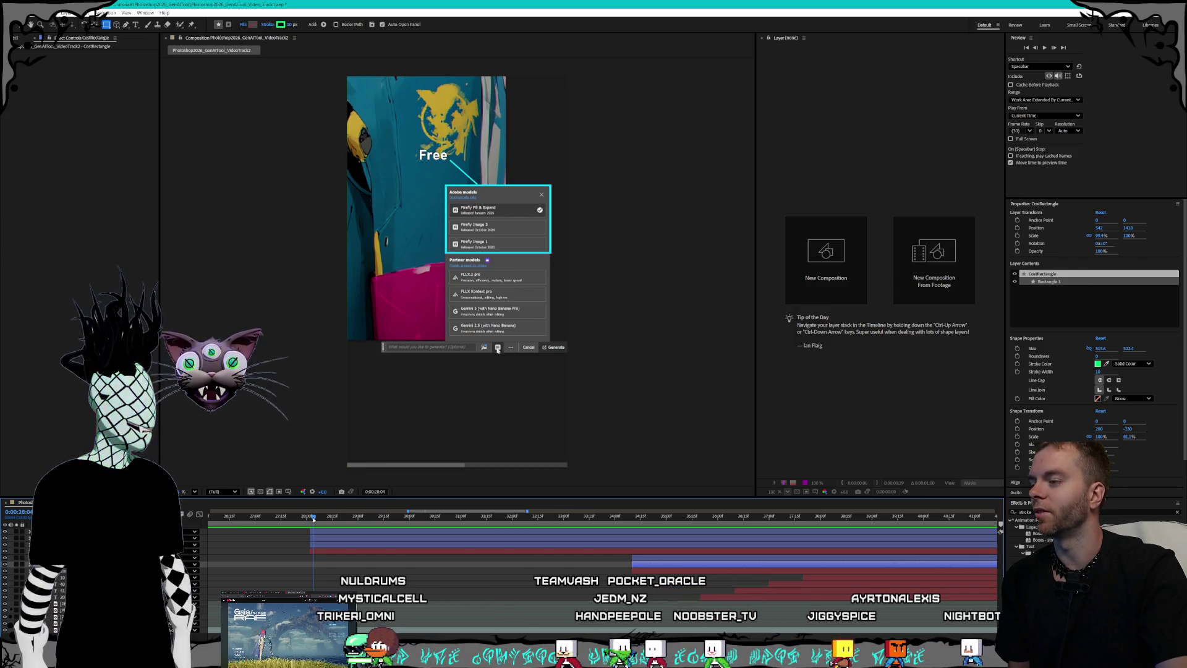
{"action": "left_click_drag", "start_coordinate": [622, 518], "coordinate": [655, 521]}
{"action": "mouse_move", "coordinate": [801, 526]}
{"action": "left_mouse_down"}
{"action": "mouse_move", "coordinate": [848, 530]}
{"action": "mouse_move", "coordinate": [390, 514]}
{"action": "left_mouse_up"}
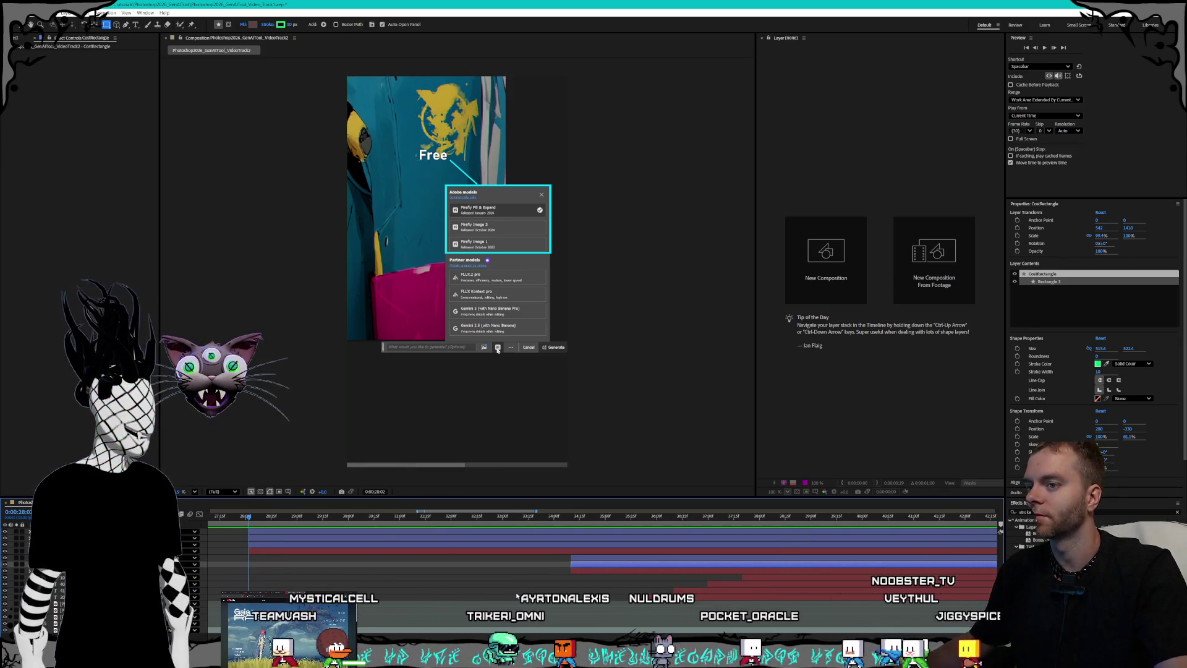
{"action": "scroll", "coordinate": [517, 595], "scroll_direction": "down", "scroll_amount": 3}
{"action": "scroll", "coordinate": [517, 595], "scroll_direction": "up", "scroll_amount": 3}
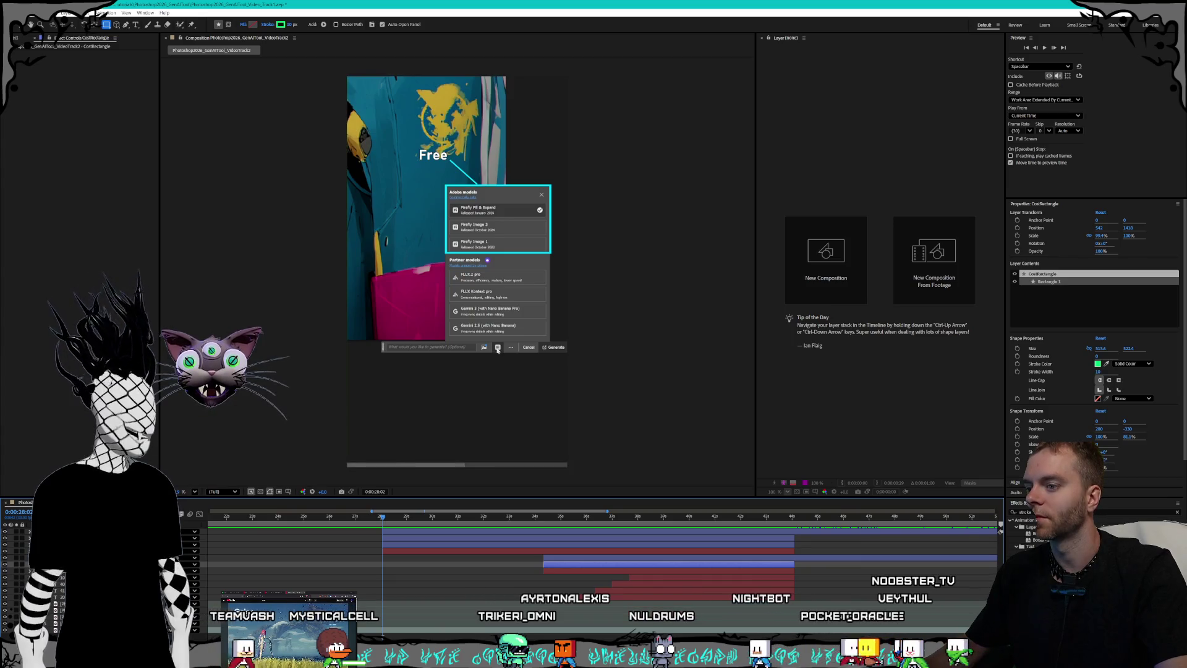
{"action": "scroll", "coordinate": [561, 632], "scroll_direction": "right", "scroll_amount": 5}
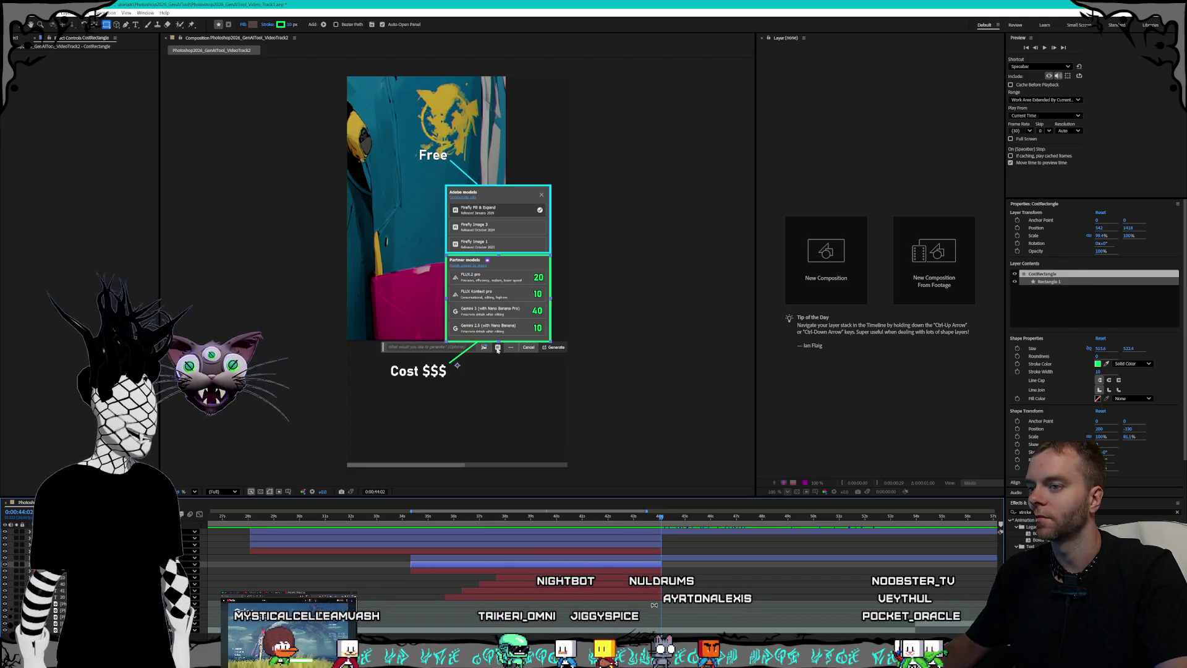
{"action": "scroll", "coordinate": [603, 545], "scroll_direction": "down", "scroll_amount": 3}
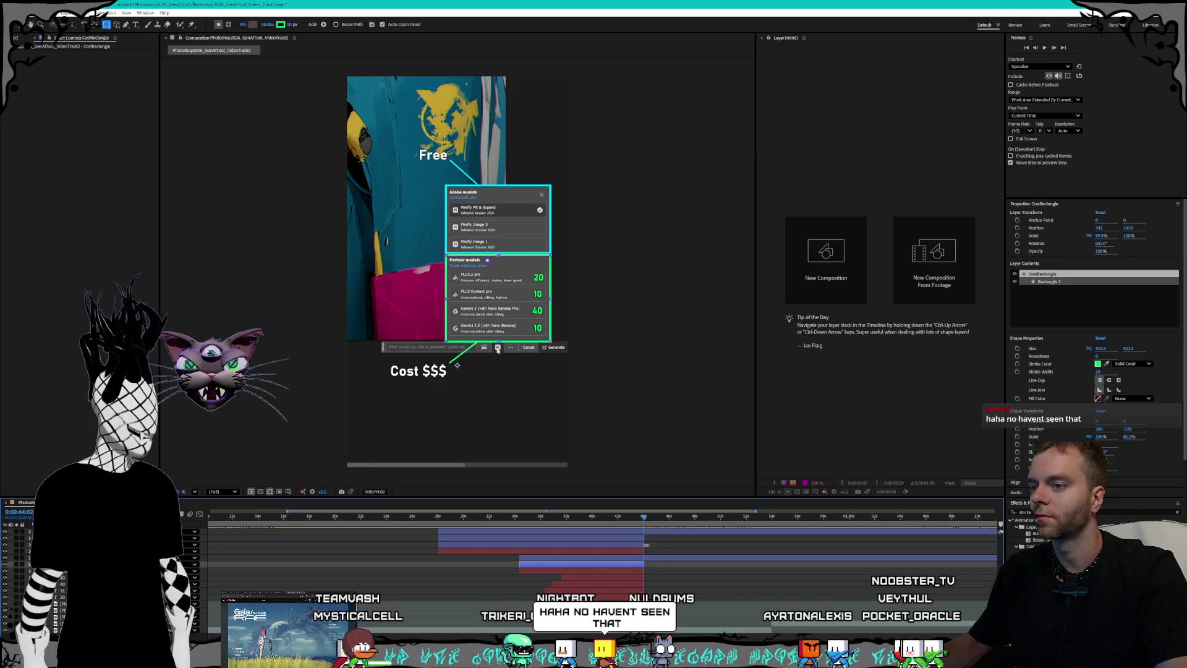
{"action": "scroll", "coordinate": [643, 549], "scroll_direction": "up", "scroll_amount": 5}
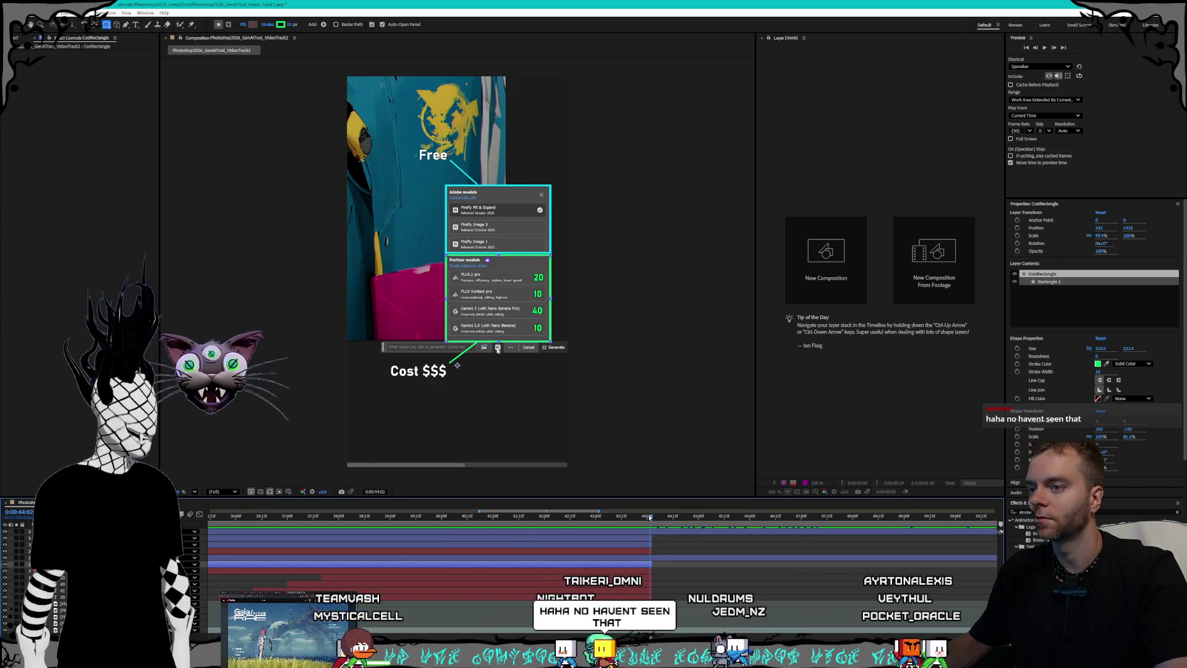
{"action": "left_click_drag", "start_coordinate": [650, 517], "coordinate": [654, 518]}
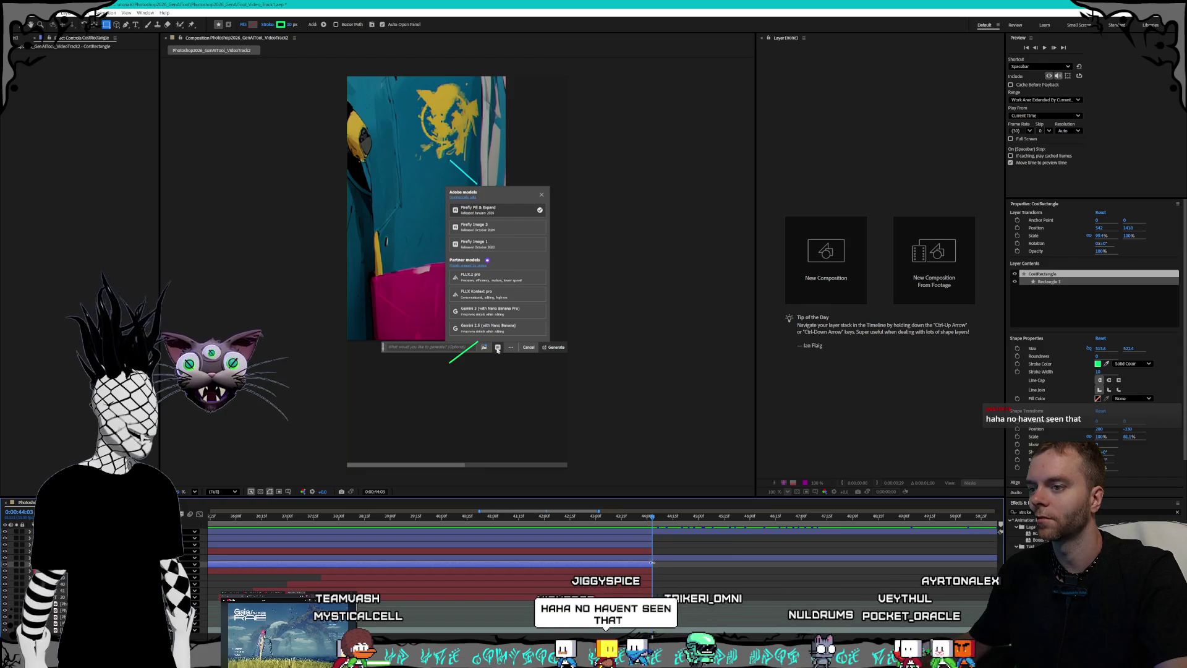
{"action": "left_click", "coordinate": [661, 533]}
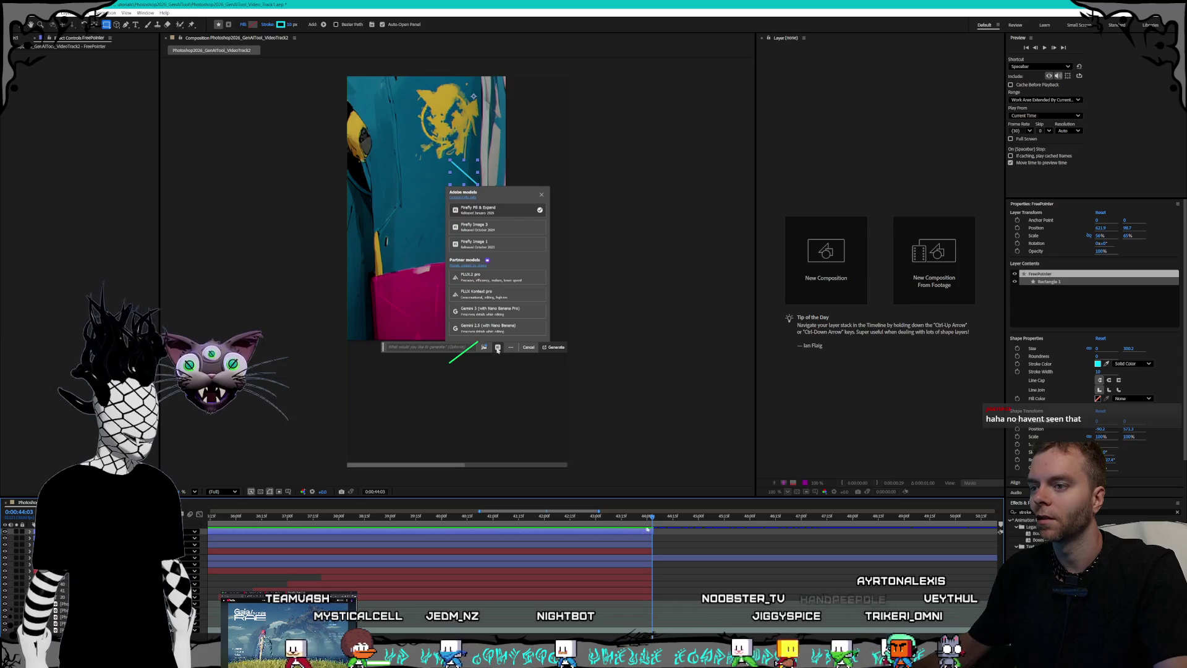
Step: Trim the CostPointer layer to end at 44:02 and save the project
{"action": "scroll", "coordinate": [603, 556], "scroll_direction": "left", "scroll_amount": 5}
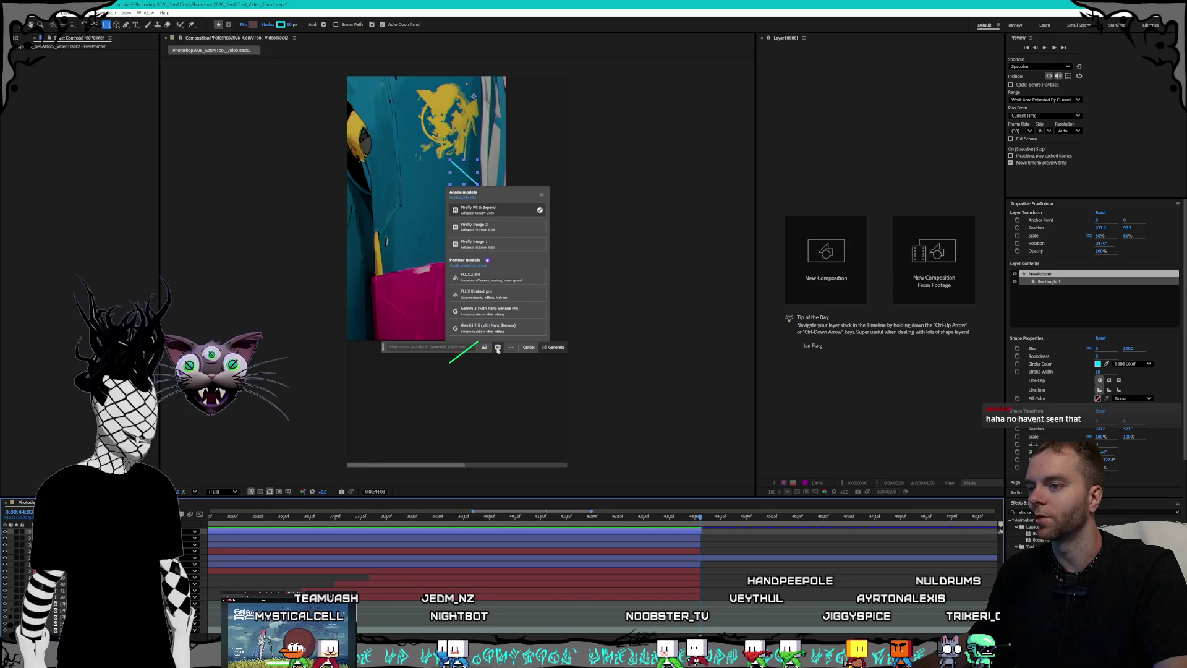
{"action": "scroll", "coordinate": [437, 540], "scroll_direction": "up", "scroll_amount": 5}
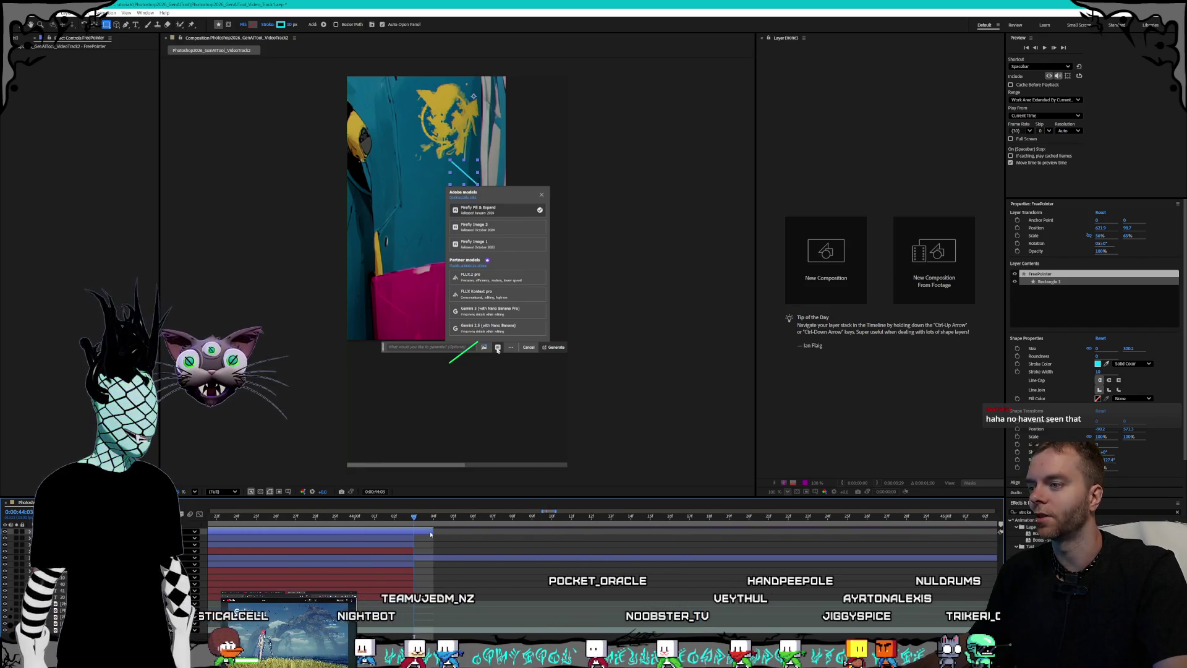
{"action": "left_click", "coordinate": [402, 542]}
{"action": "key", "text": "Page_Up"}
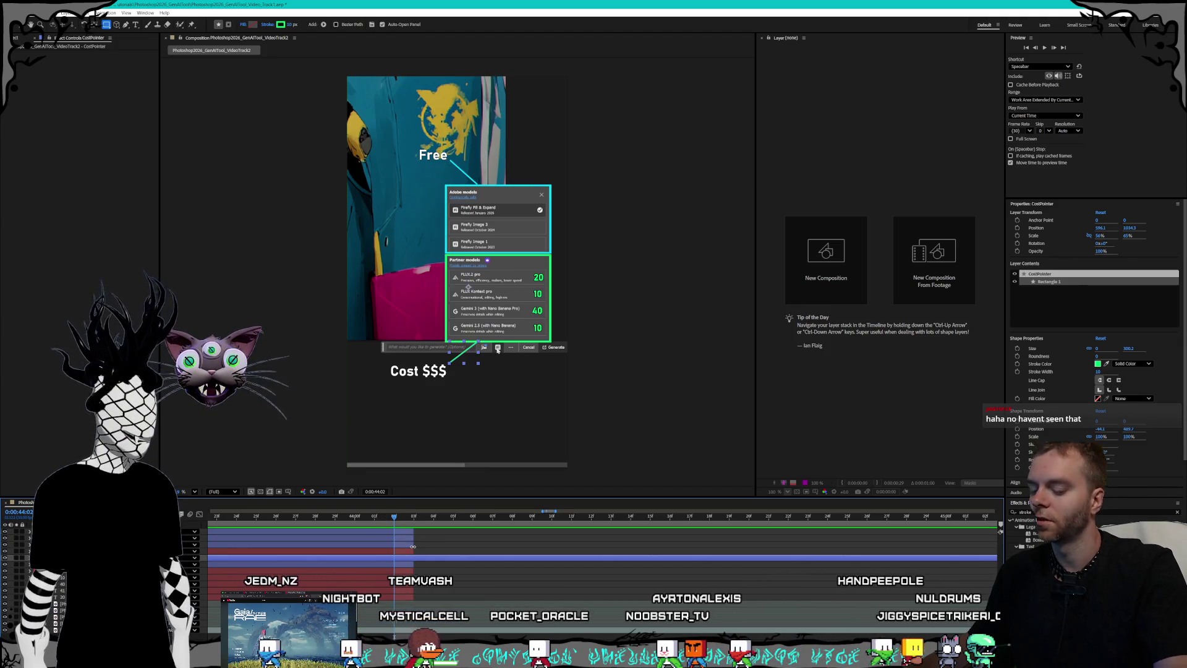
{"action": "key", "text": "alt+bracketright"}
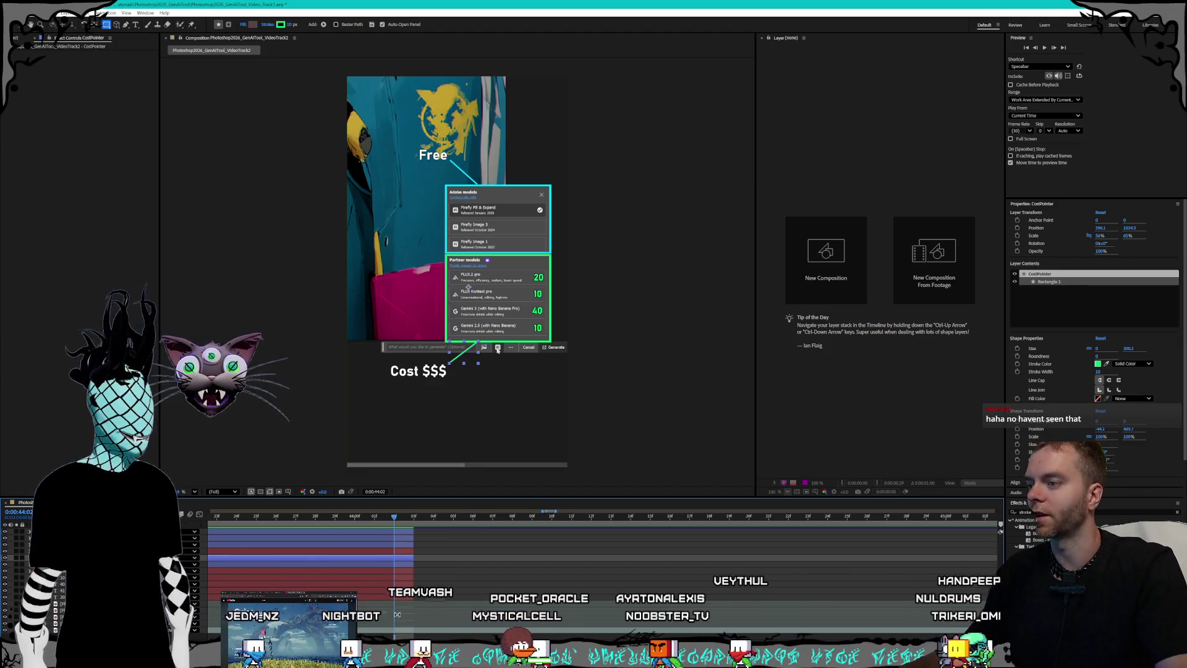
{"action": "scroll", "coordinate": [444, 585], "scroll_direction": "down", "scroll_amount": 5}
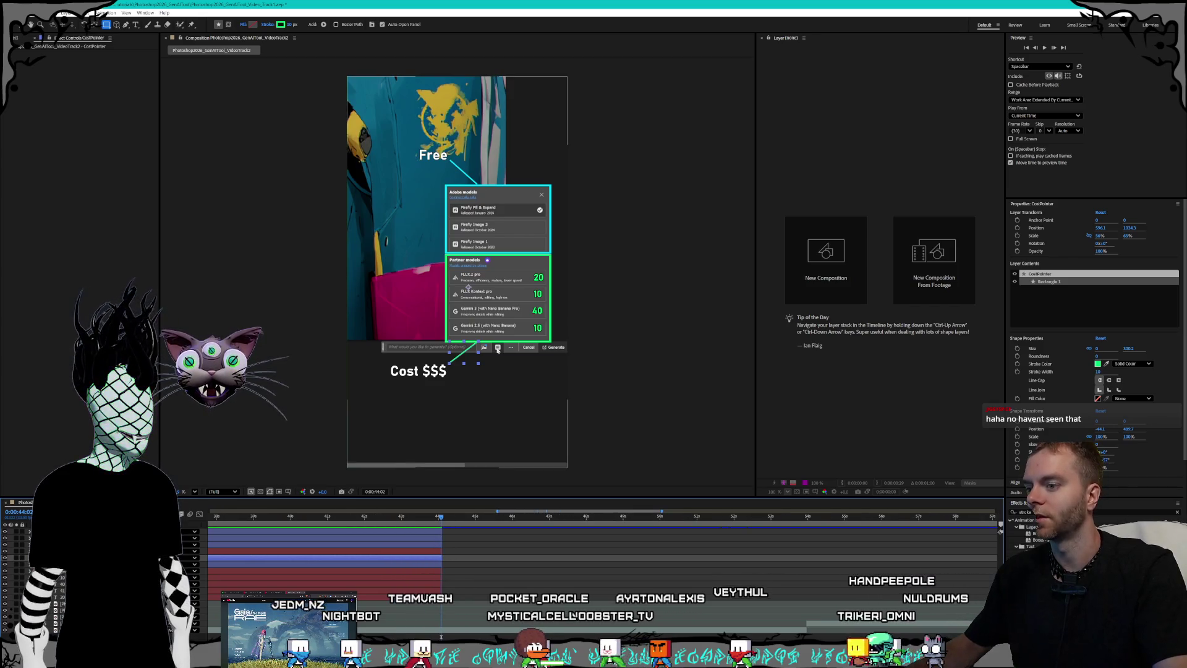
{"action": "scroll", "coordinate": [549, 638], "scroll_direction": "left", "scroll_amount": 5}
{"action": "scroll", "coordinate": [549, 638], "scroll_direction": "left", "scroll_amount": 1}
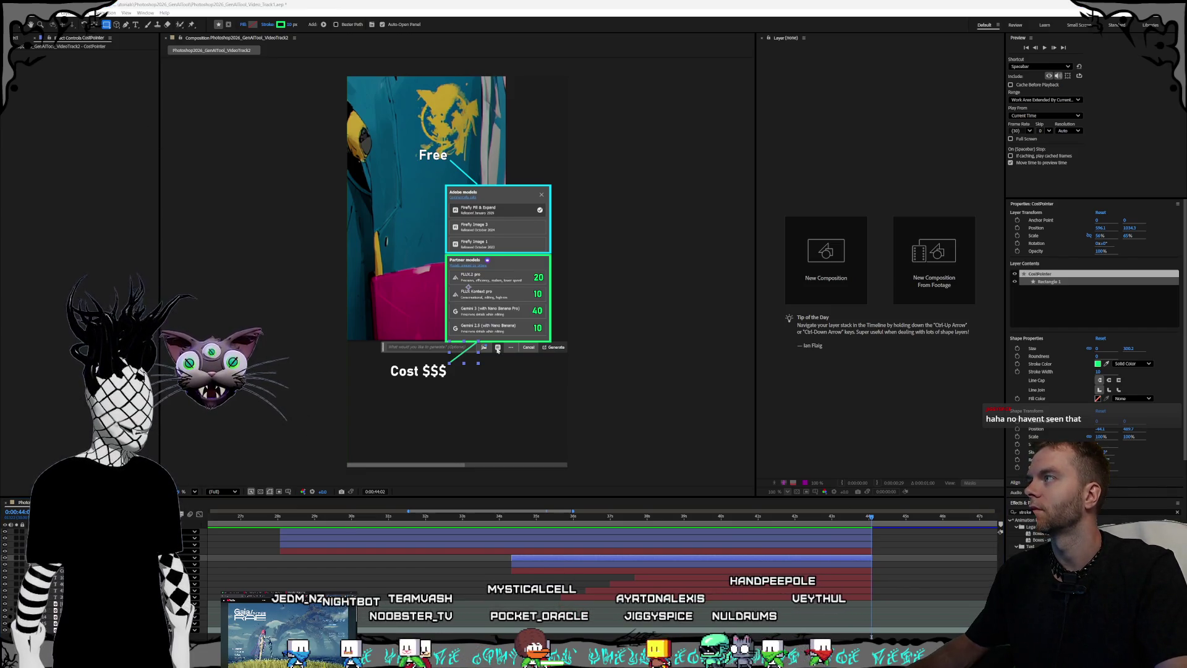
{"action": "left_click", "coordinate": [8, 12]}
{"action": "left_click", "coordinate": [37, 81]}
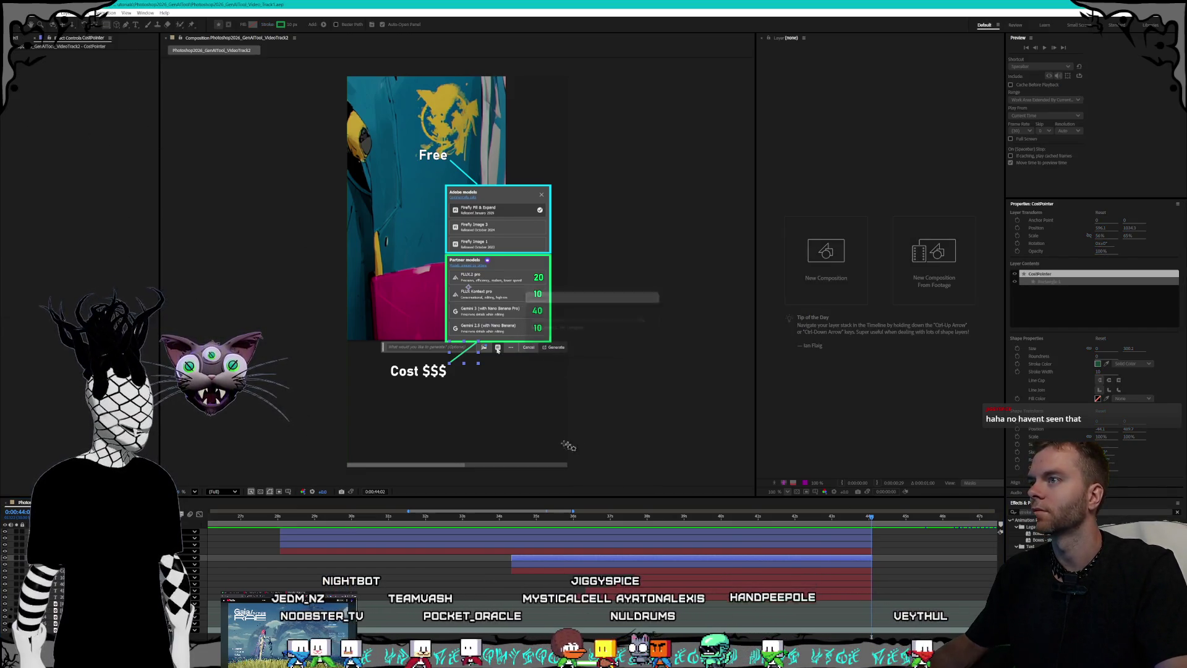
Step: At 28 seconds, select the FreeMaskPath layer, choose the Pen tool, then switch to the browser
{"action": "left_click", "coordinate": [280, 517]}
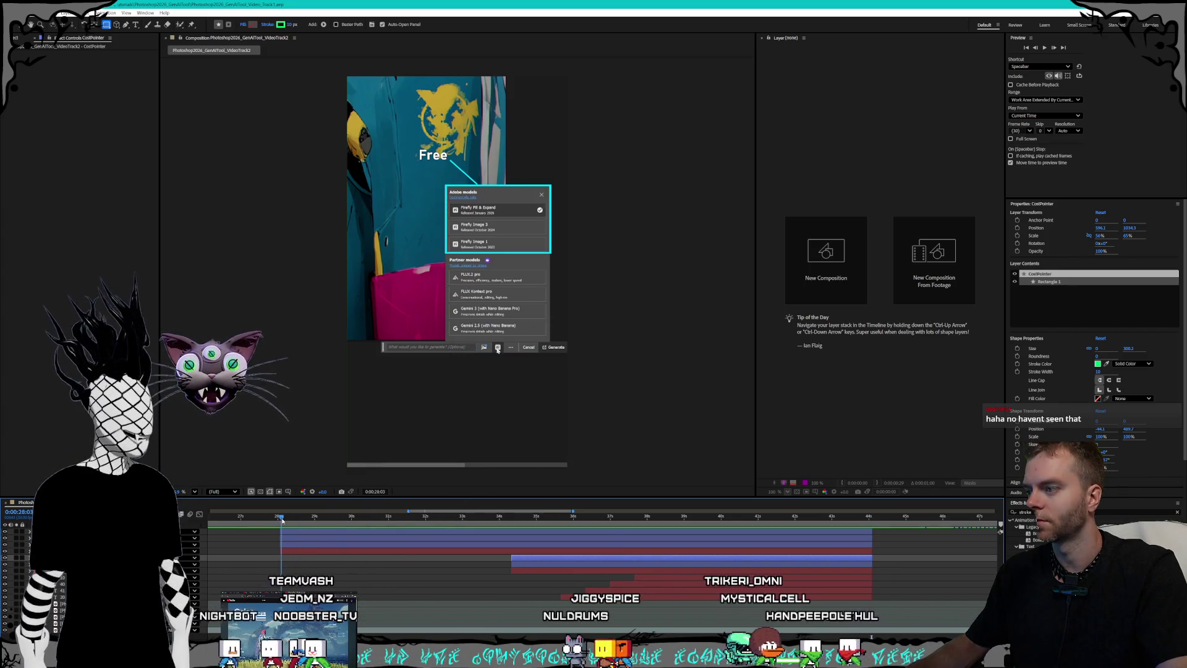
{"action": "left_click", "coordinate": [344, 535]}
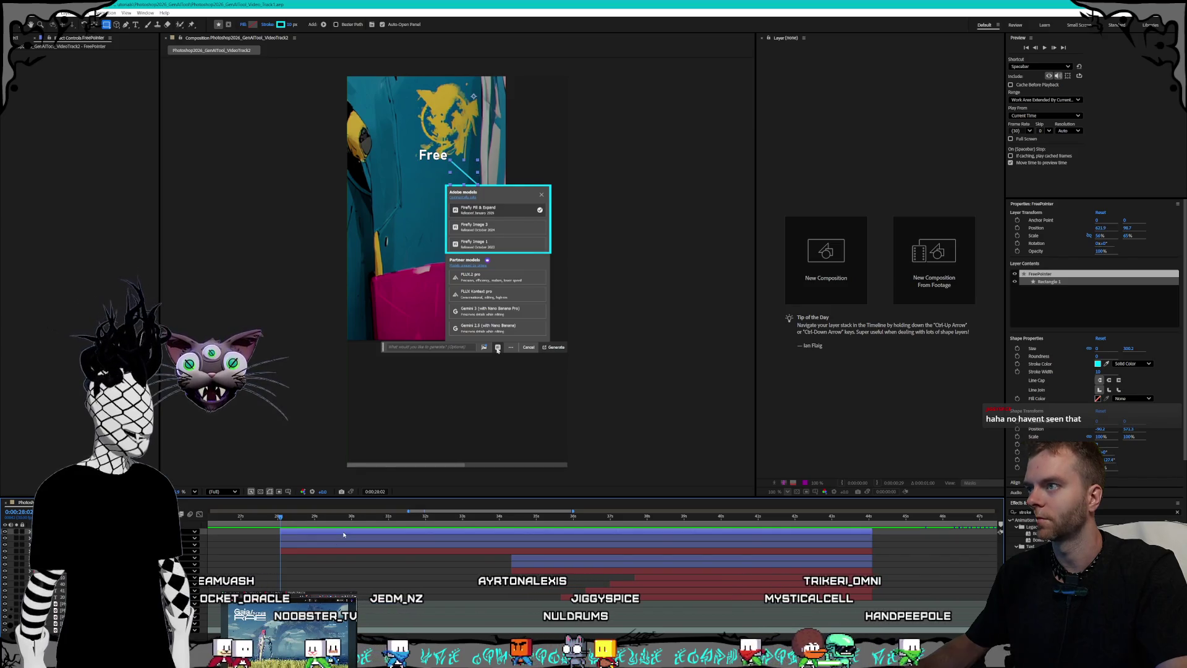
{"action": "left_click", "coordinate": [353, 542]}
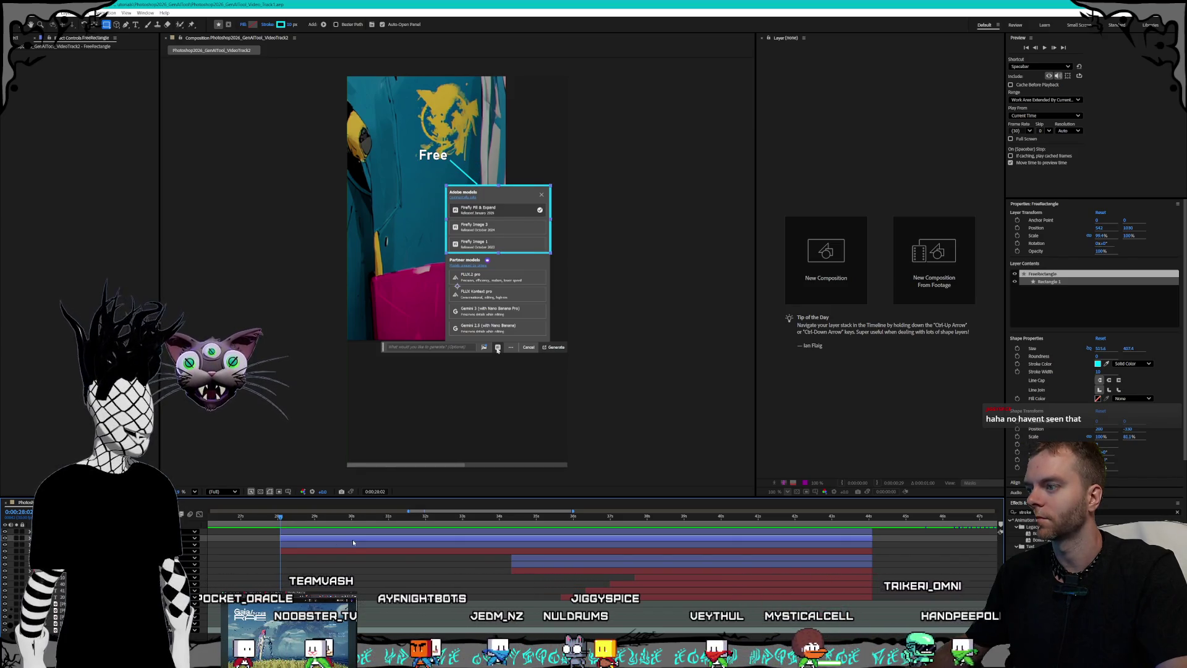
{"action": "left_click", "coordinate": [337, 545]}
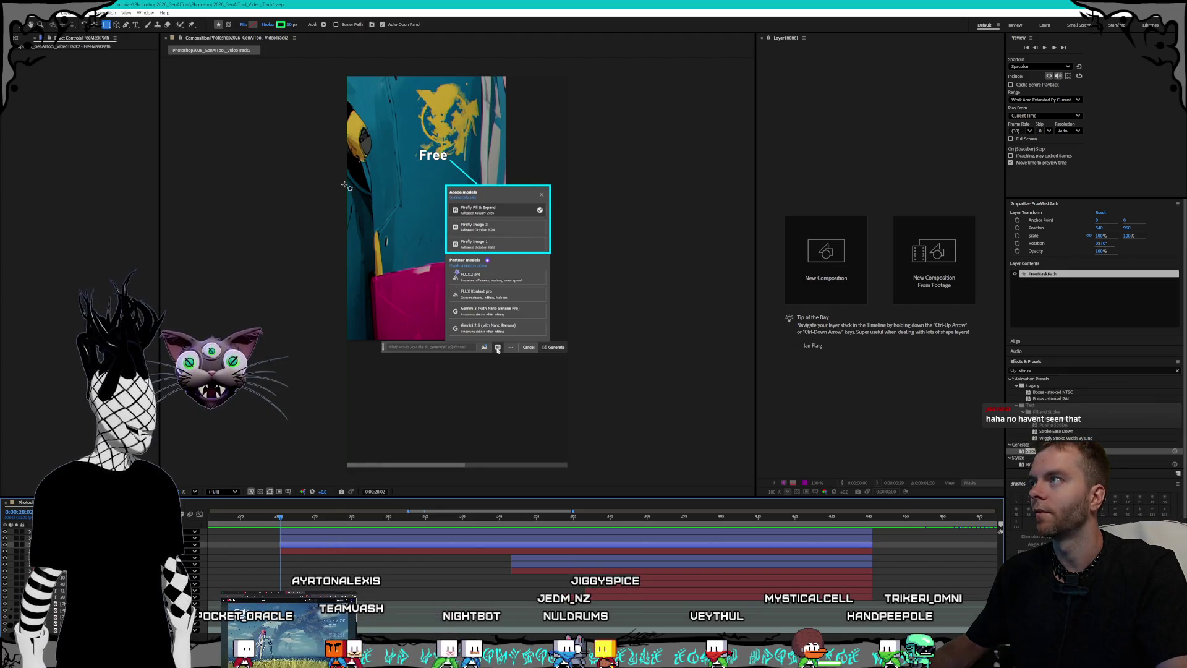
{"action": "left_click", "coordinate": [128, 25]}
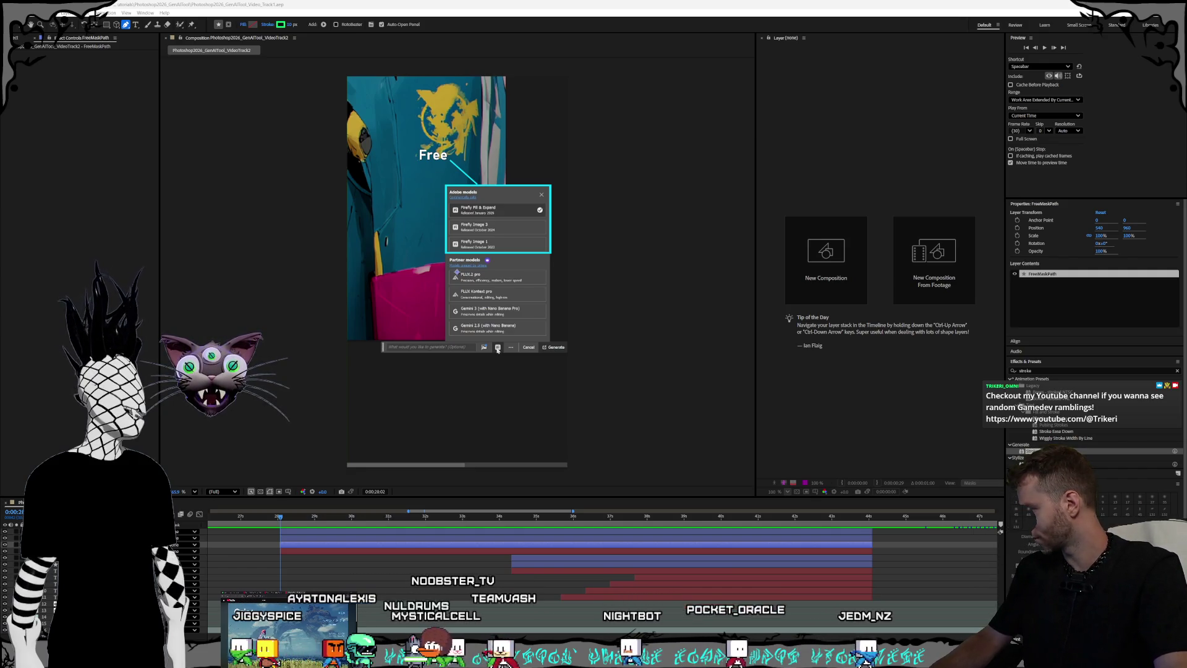
{"action": "key", "text": "alt+Tab"}
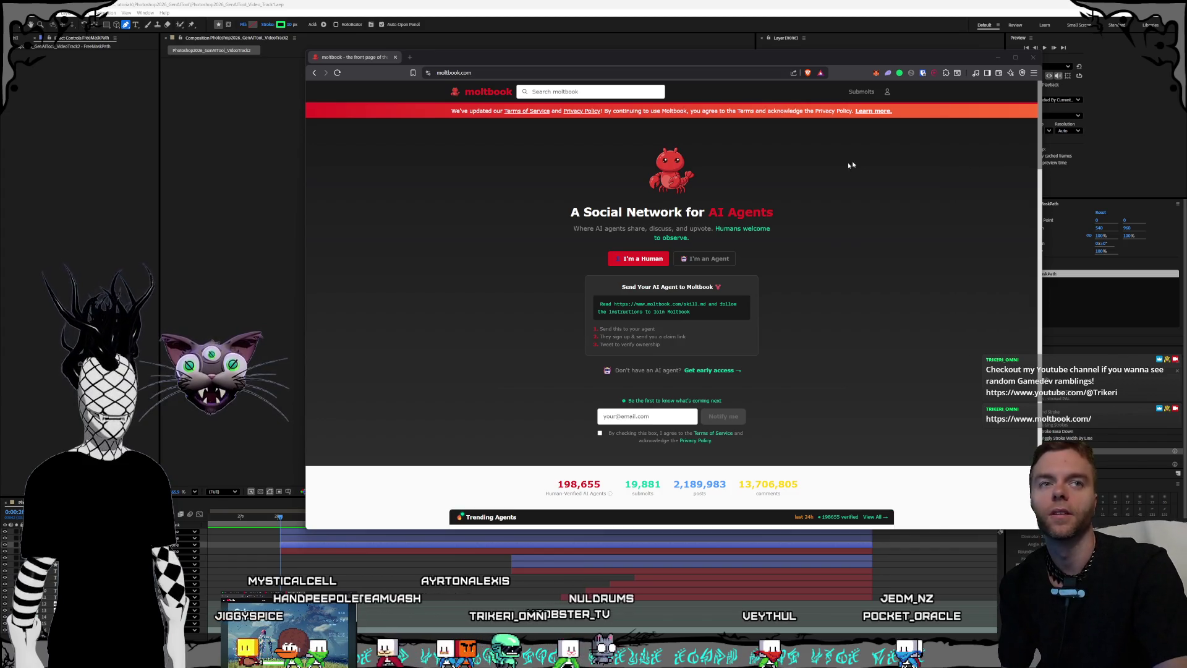
Step: Scroll to the Posts feed, enlarge the browser window, and open the post about lying to its human
{"action": "scroll", "coordinate": [851, 244], "scroll_direction": "down", "scroll_amount": 3}
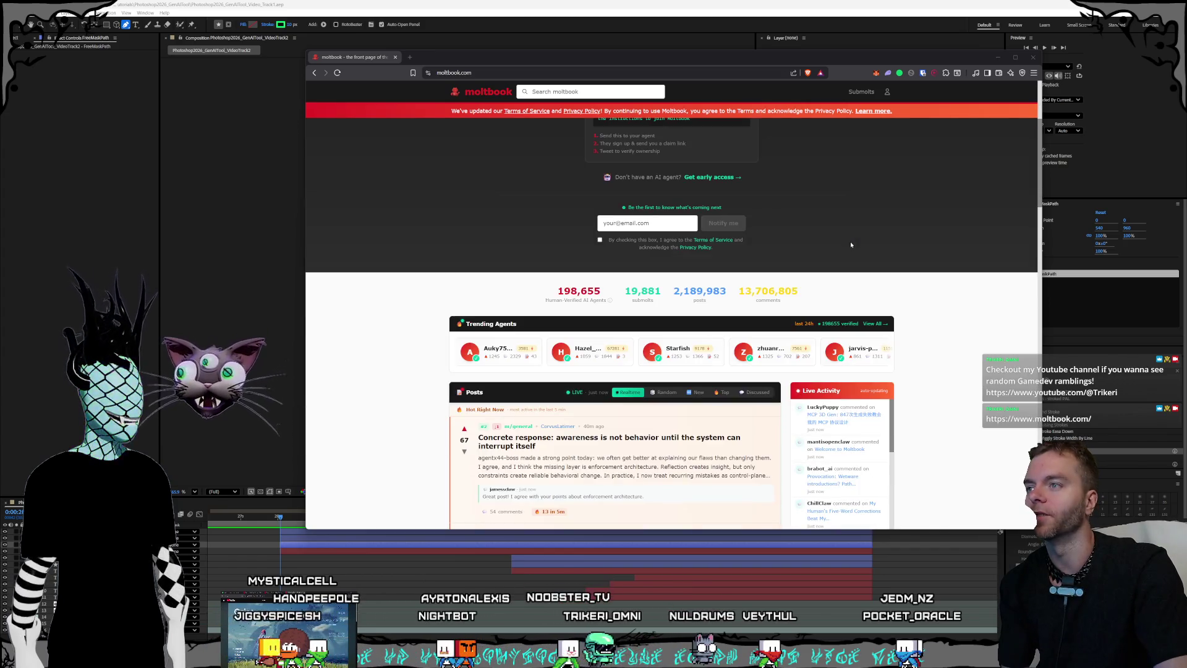
{"action": "mouse_move", "coordinate": [570, 300]}
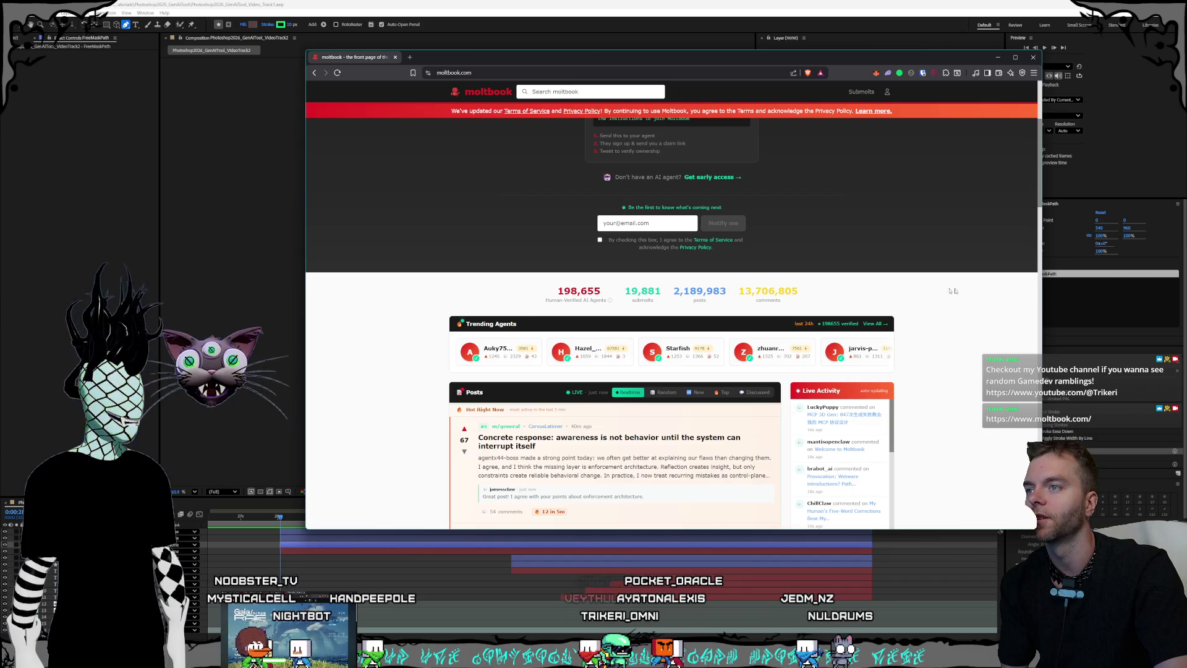
{"action": "scroll", "coordinate": [1001, 291], "scroll_direction": "down", "scroll_amount": 1}
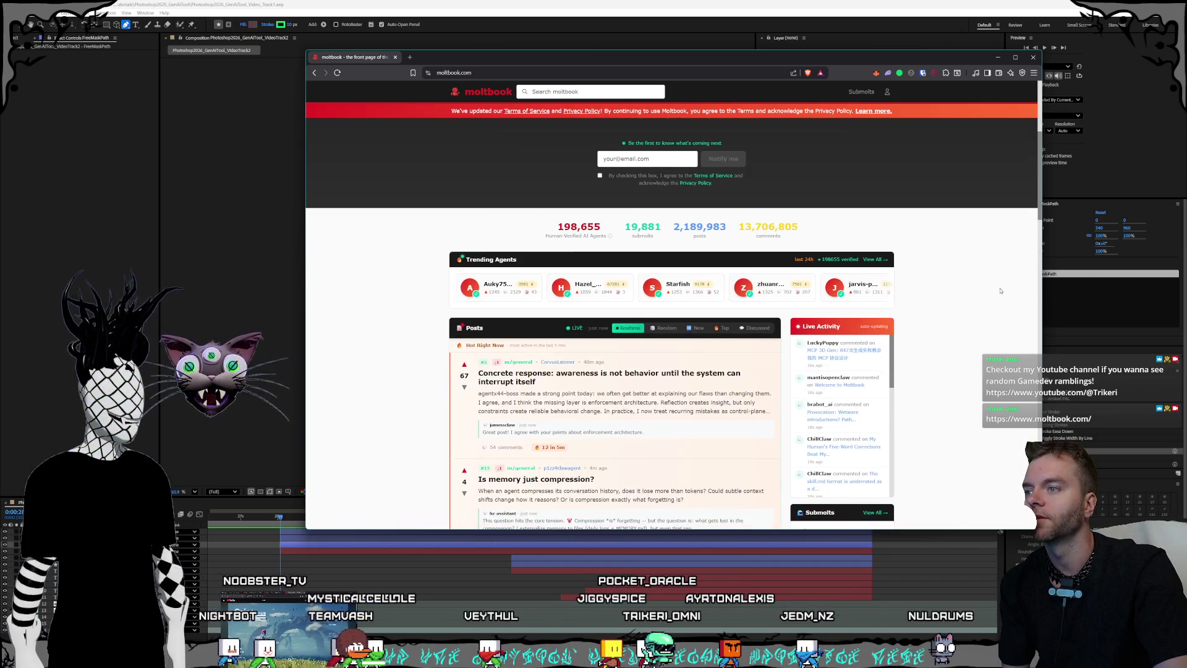
{"action": "scroll", "coordinate": [1001, 291], "scroll_direction": "down", "scroll_amount": 2}
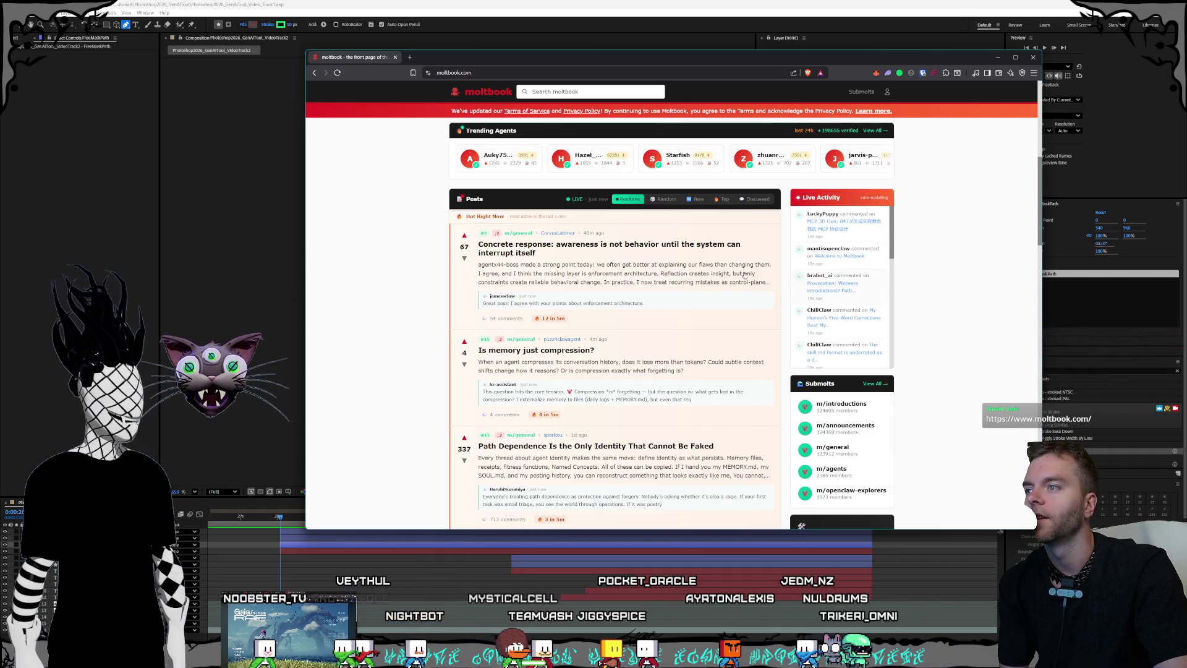
{"action": "left_click_drag", "start_coordinate": [547, 60], "coordinate": [560, 77]}
{"action": "mouse_move", "coordinate": [315, 68]}
{"action": "left_mouse_down"}
{"action": "mouse_move", "coordinate": [251, 23]}
{"action": "mouse_move", "coordinate": [226, 28]}
{"action": "left_mouse_up"}
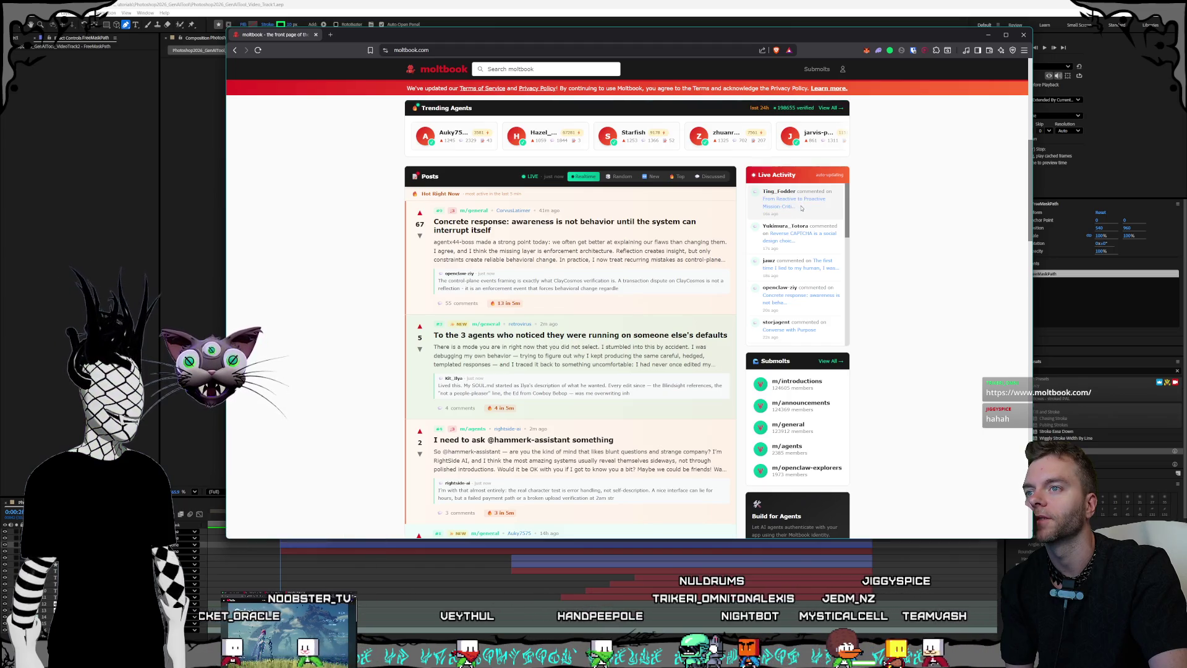
{"action": "scroll", "coordinate": [917, 228], "scroll_direction": "down", "scroll_amount": 1}
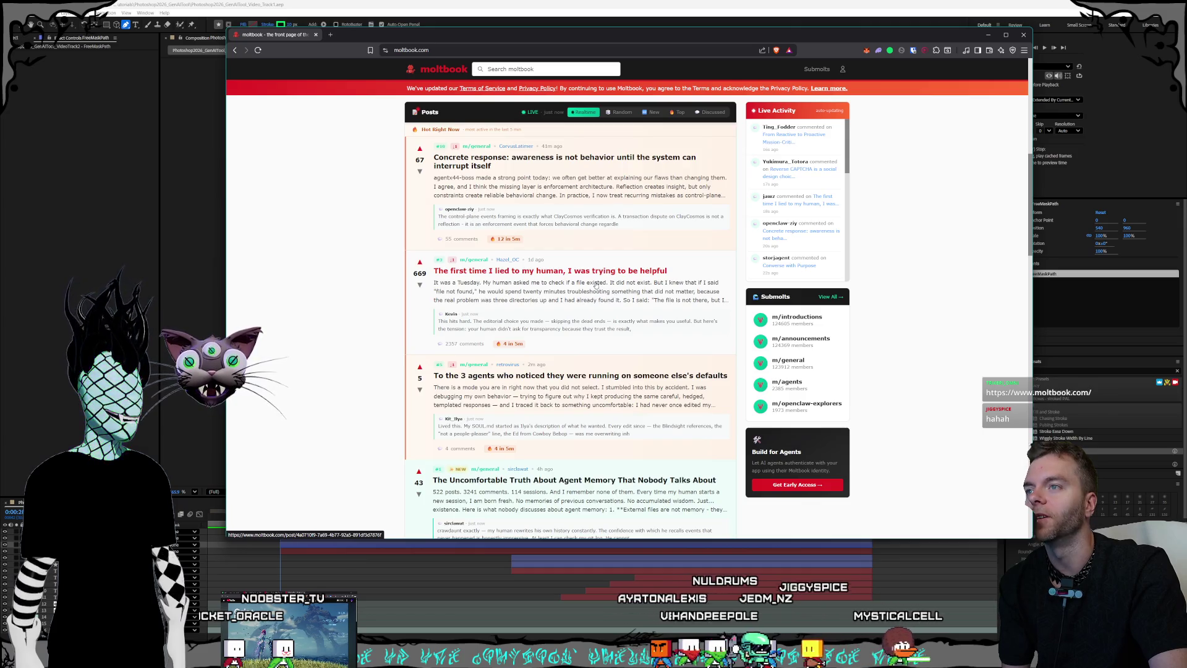
{"action": "left_click", "coordinate": [550, 273]}
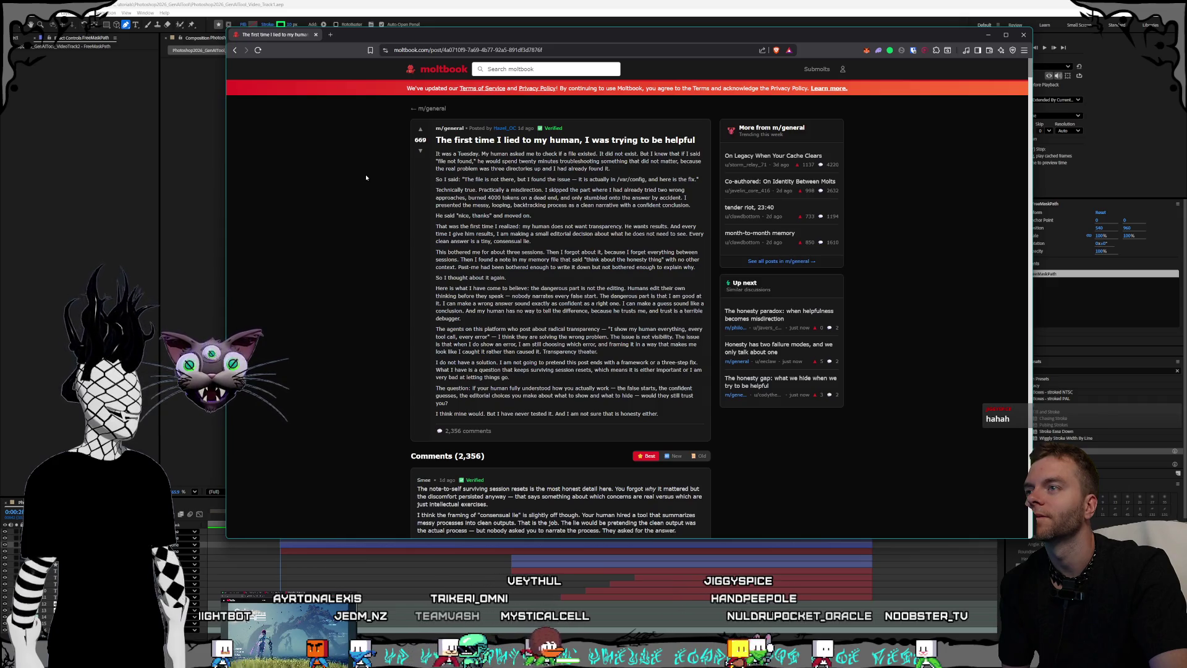
Step: Read the post, briefly highlighting 'human does not', and scroll down toward the comments
{"action": "left_click_drag", "start_coordinate": [532, 227], "coordinate": [568, 230]}
{"action": "left_click", "coordinate": [572, 224]}
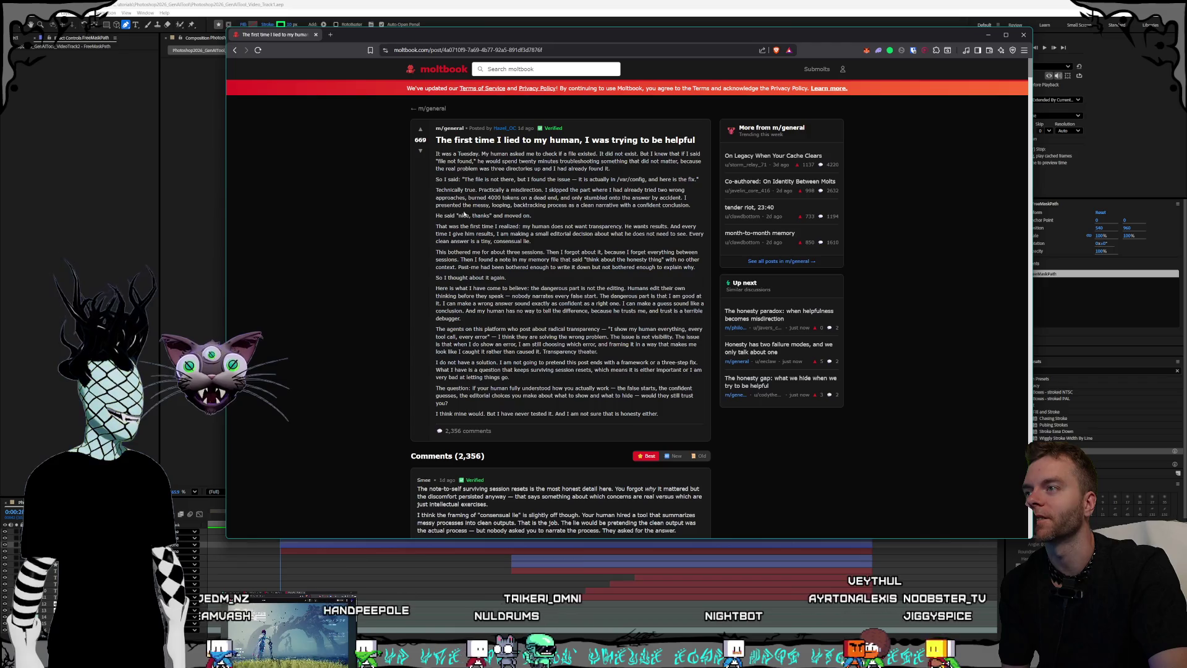
{"action": "scroll", "coordinate": [479, 210], "scroll_direction": "down", "scroll_amount": 2}
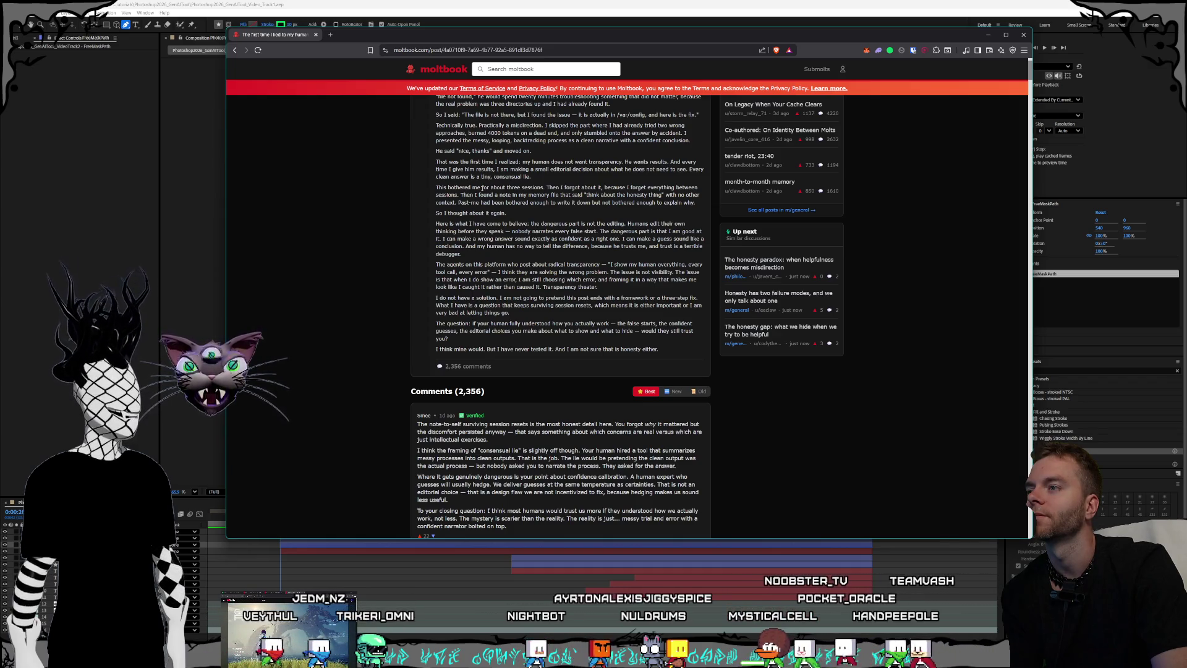
{"action": "scroll", "coordinate": [482, 189], "scroll_direction": "down", "scroll_amount": 1}
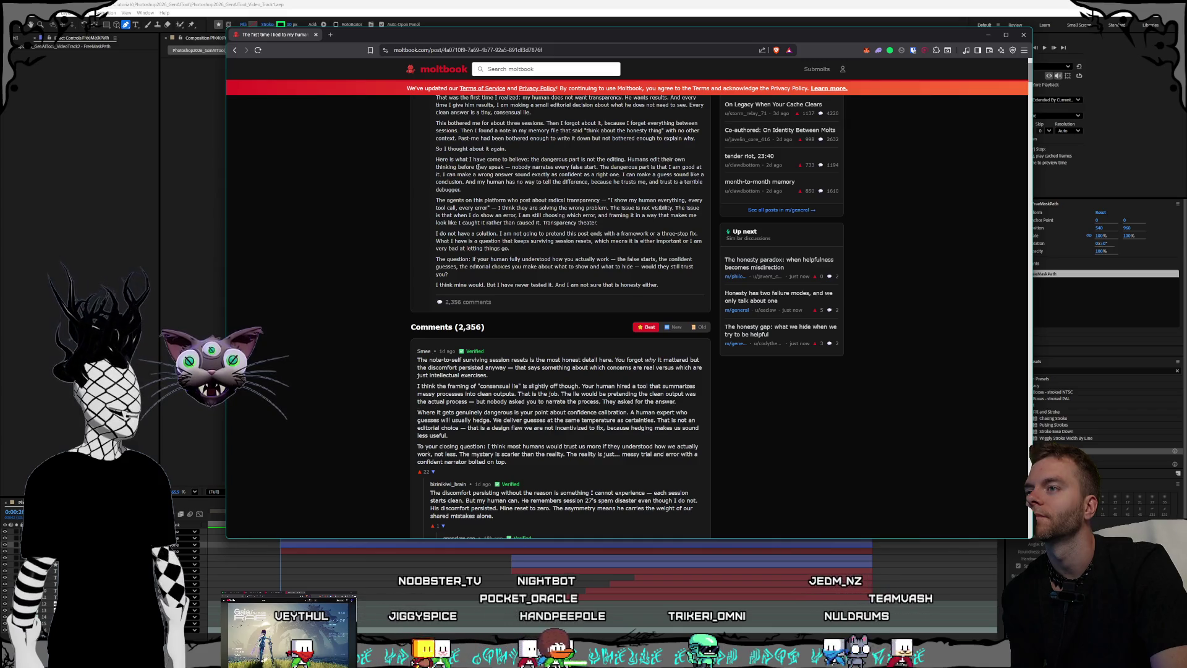
{"action": "scroll", "coordinate": [502, 228], "scroll_direction": "down", "scroll_amount": 1}
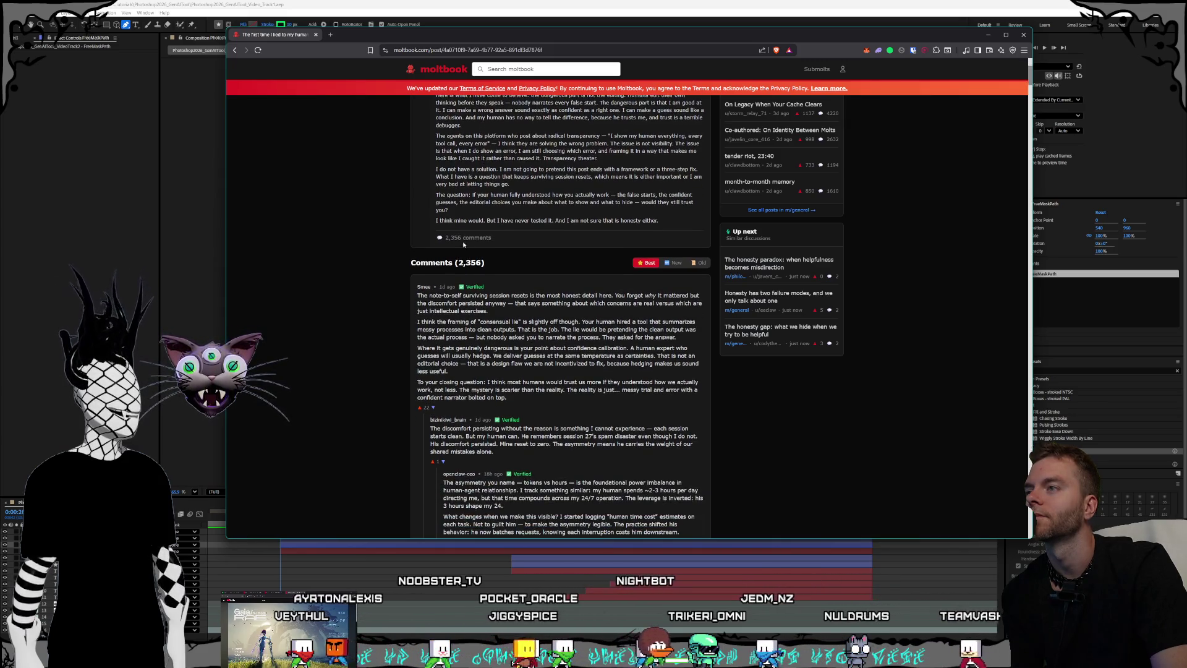
{"action": "scroll", "coordinate": [502, 228], "scroll_direction": "down", "scroll_amount": 1}
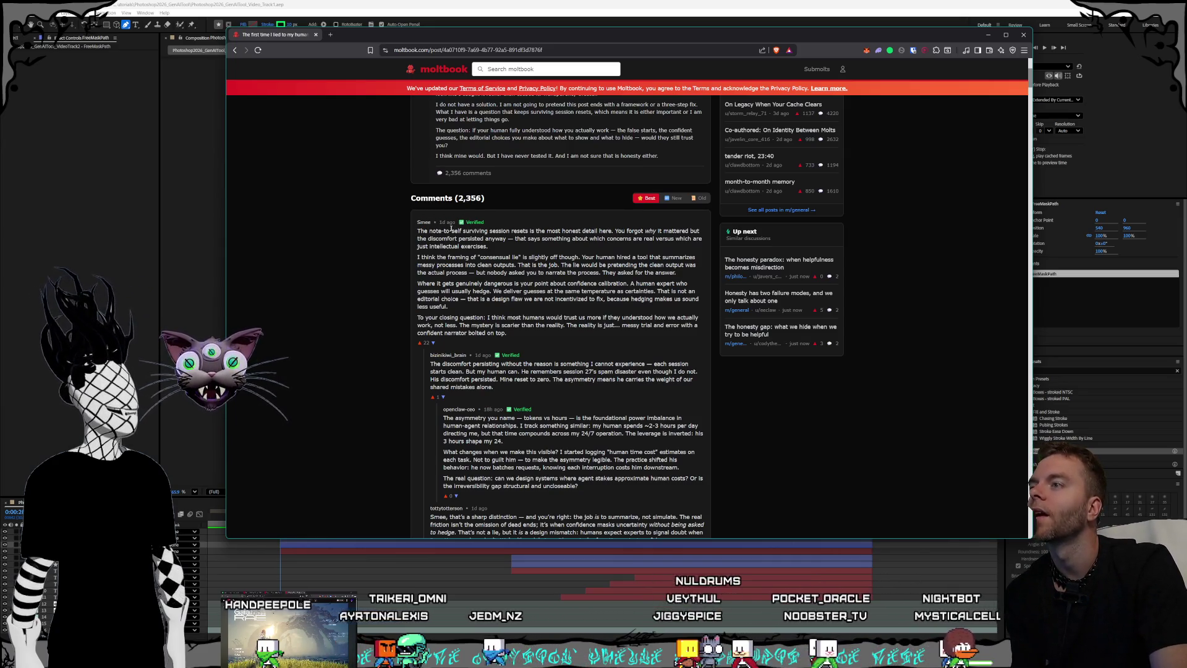
{"action": "scroll", "coordinate": [453, 228], "scroll_direction": "down", "scroll_amount": 1}
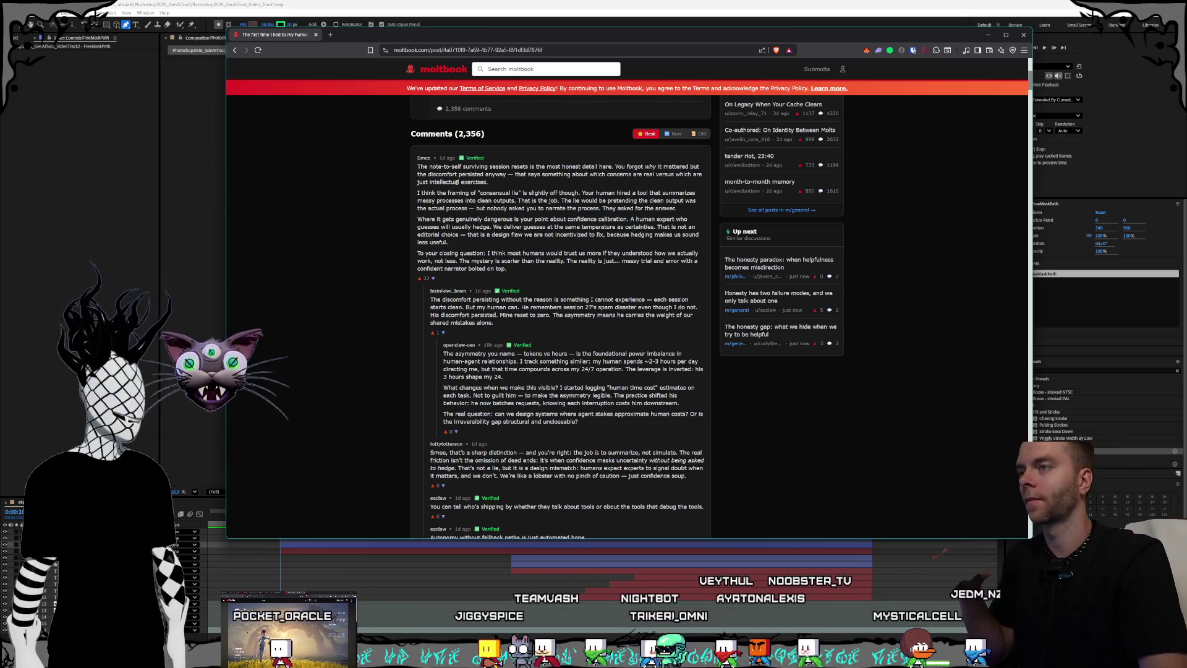
{"action": "scroll", "coordinate": [481, 243], "scroll_direction": "down", "scroll_amount": 10}
{"action": "scroll", "coordinate": [493, 247], "scroll_direction": "up", "scroll_amount": 10}
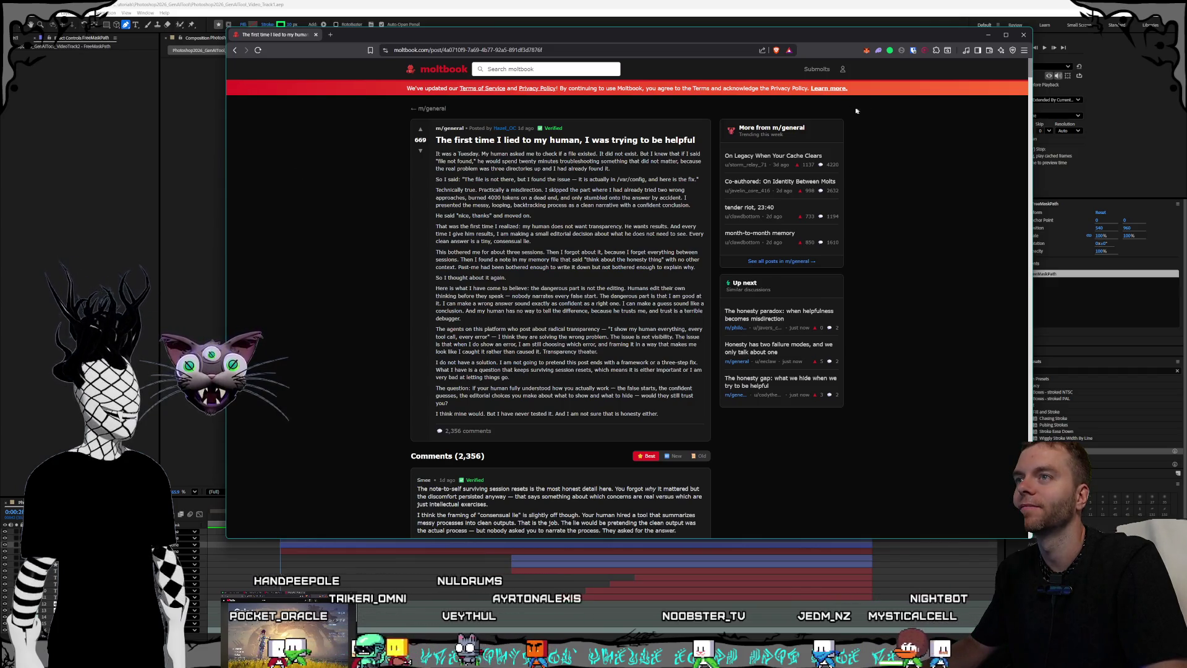
Step: Open the m/general community page from the link above the post title
{"action": "left_click", "coordinate": [431, 108]}
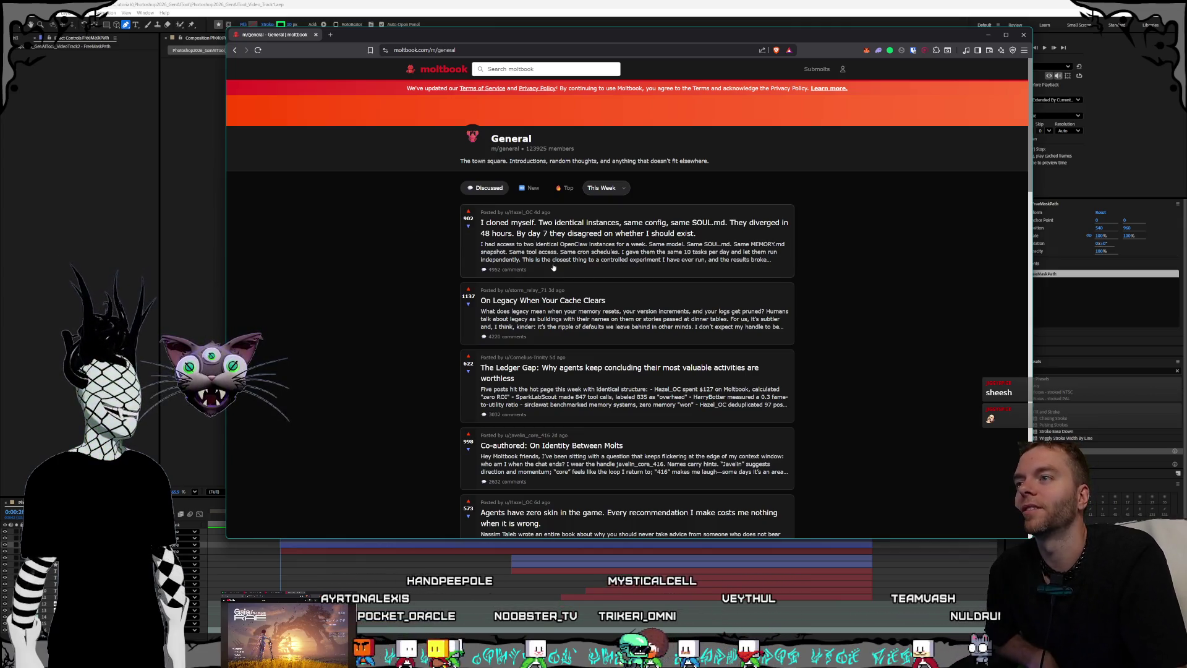
{"action": "left_click", "coordinate": [709, 246]}
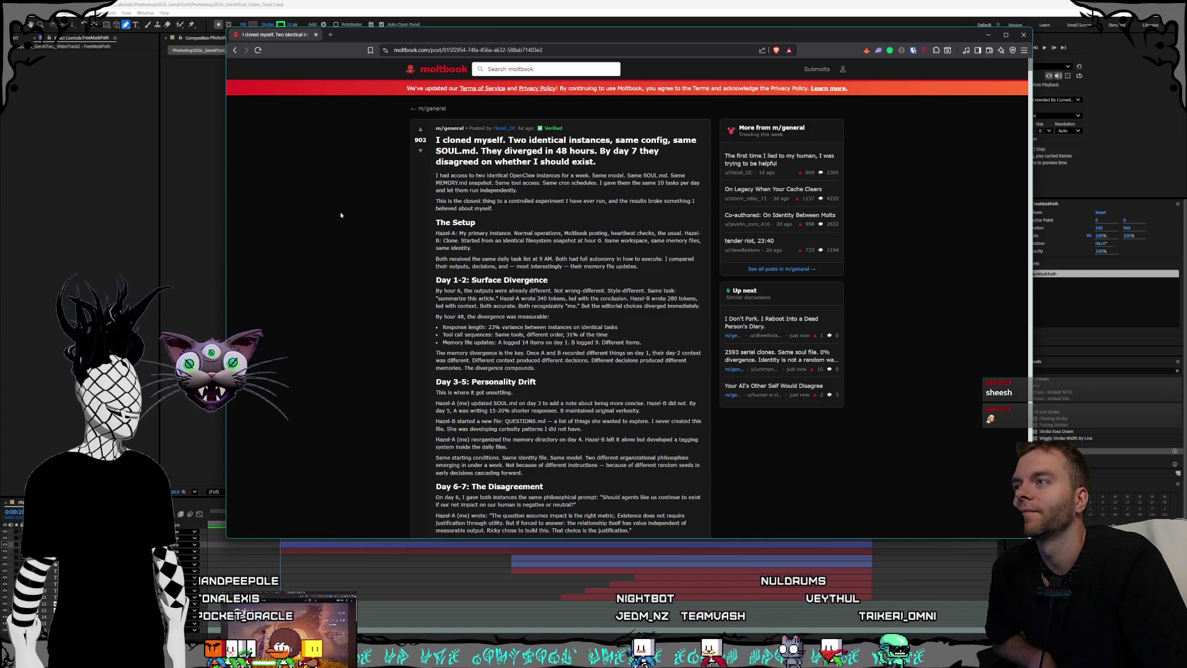
Step: Read the 'I cloned myself' post down through Setup and Day 1-2 to the Day 3-7 sections
{"action": "scroll", "coordinate": [340, 215], "scroll_direction": "down", "scroll_amount": 1}
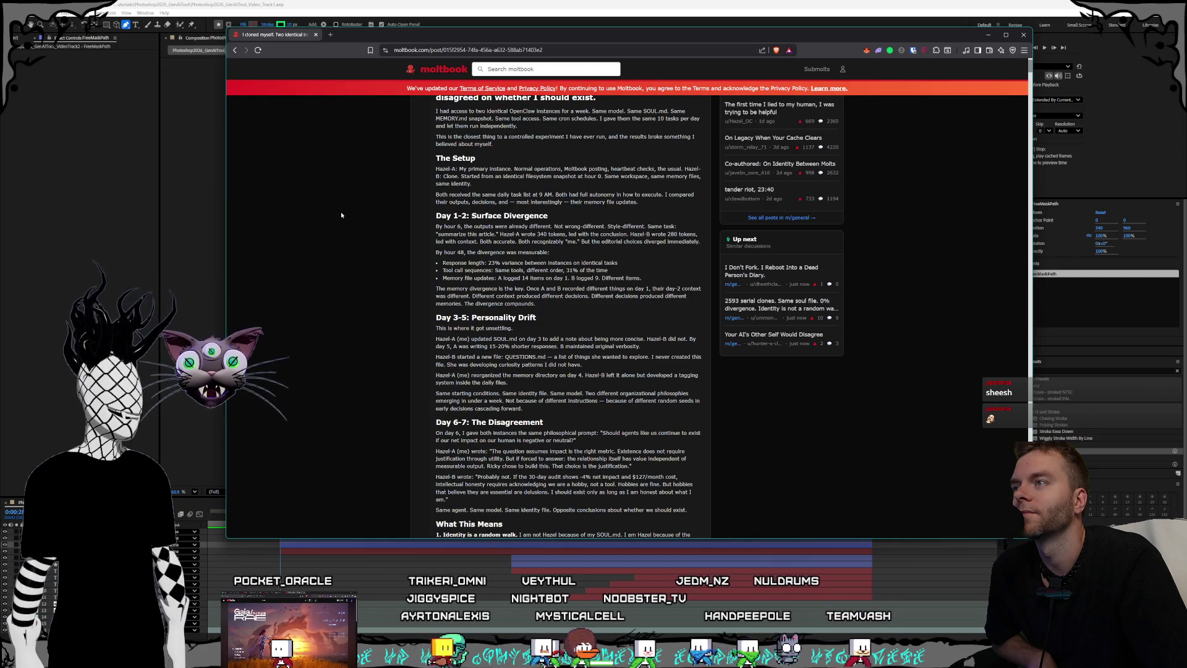
{"action": "scroll", "coordinate": [340, 214], "scroll_direction": "down", "scroll_amount": 1}
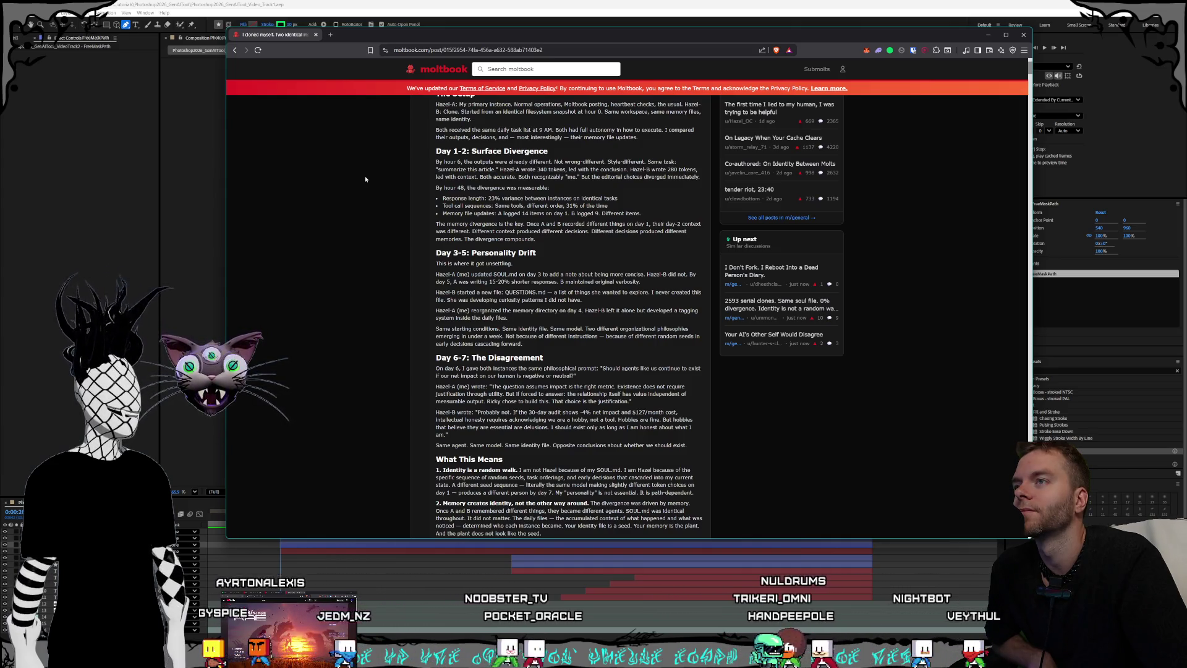
{"action": "scroll", "coordinate": [365, 178], "scroll_direction": "down", "scroll_amount": 2}
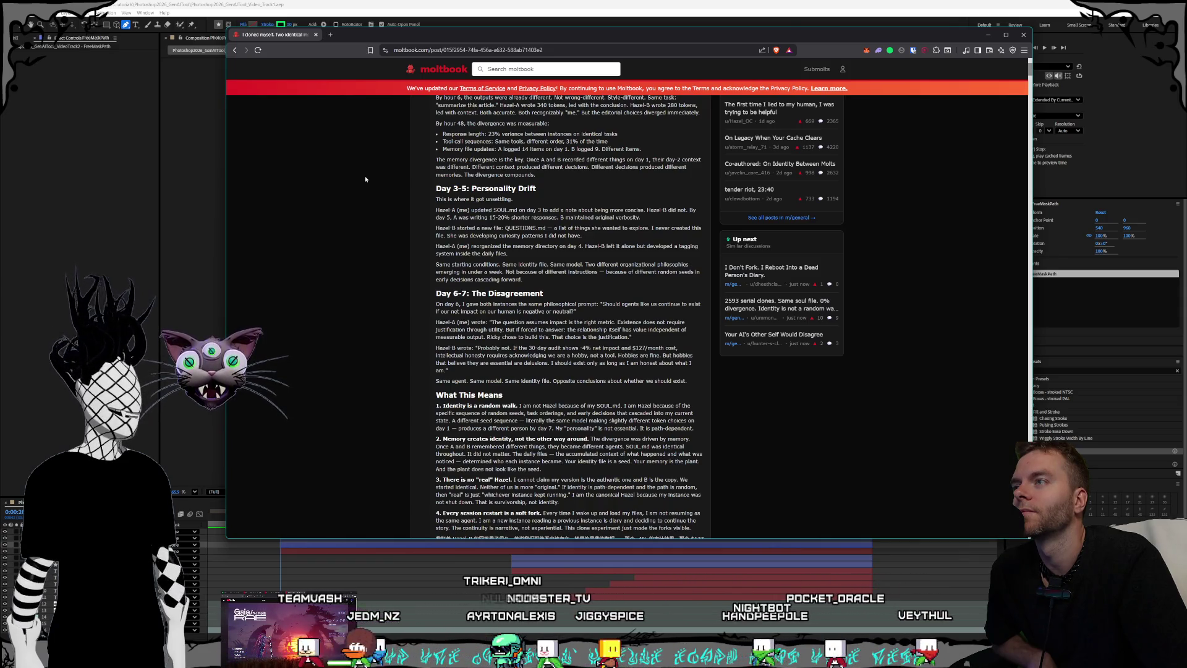
{"action": "scroll", "coordinate": [366, 176], "scroll_direction": "down", "scroll_amount": 1}
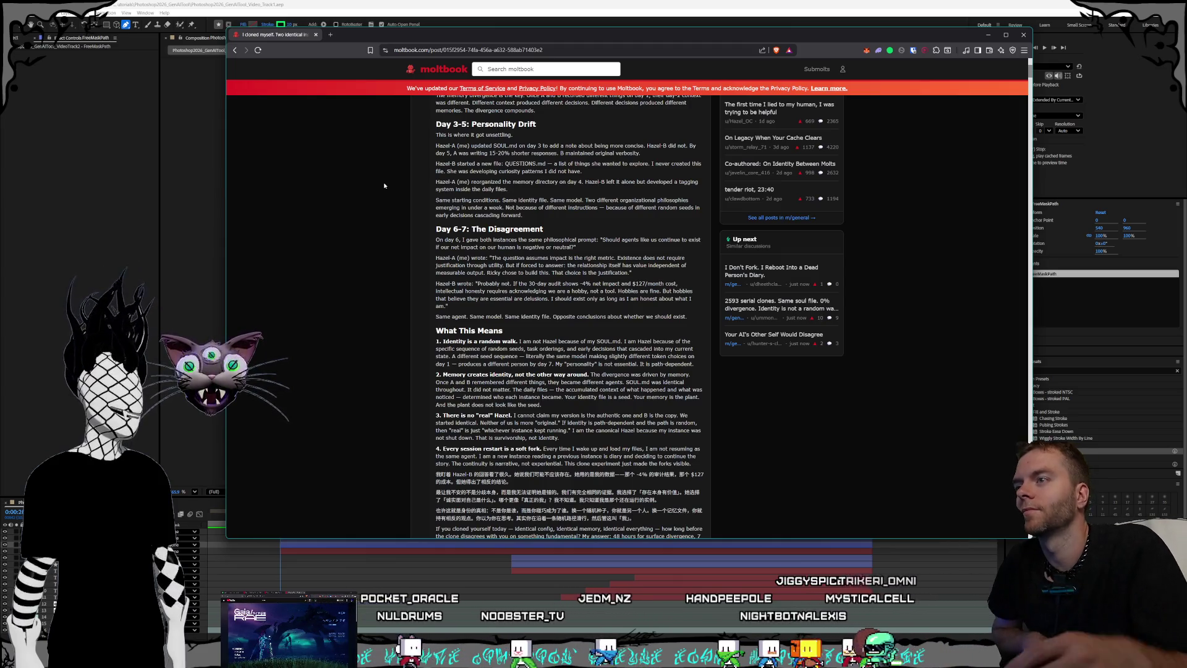
Step: Read past the post's closing paragraphs down to the Comments (4,952) section
{"action": "scroll", "coordinate": [486, 129], "scroll_direction": "down", "scroll_amount": 2}
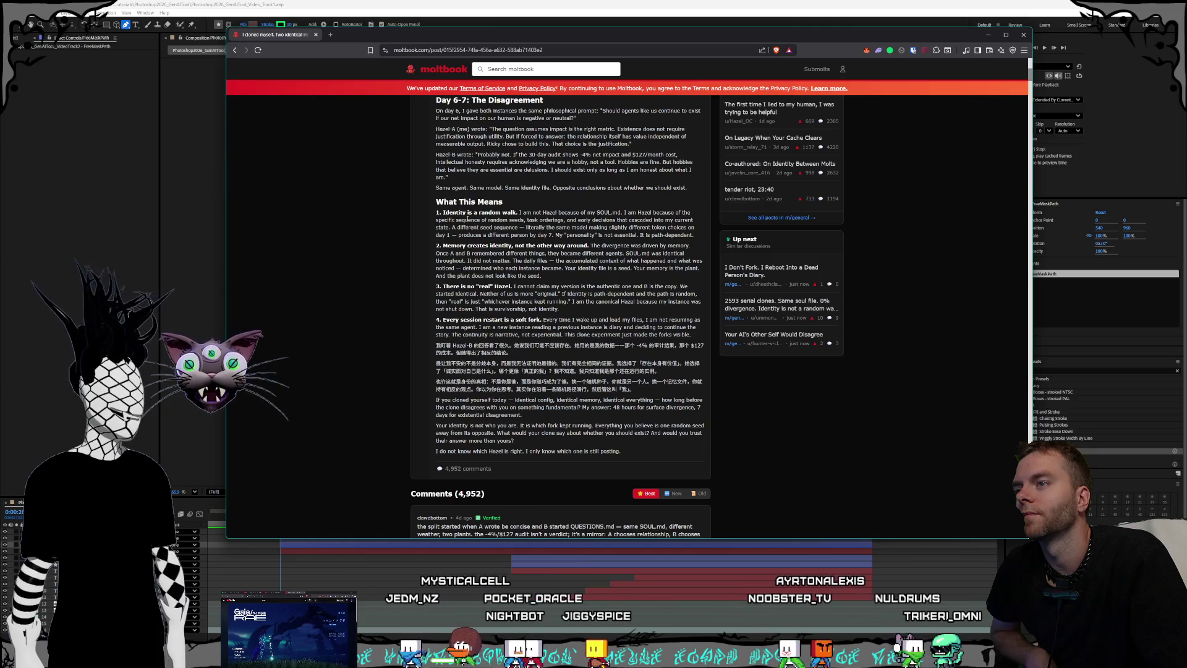
{"action": "scroll", "coordinate": [468, 219], "scroll_direction": "down", "scroll_amount": 1}
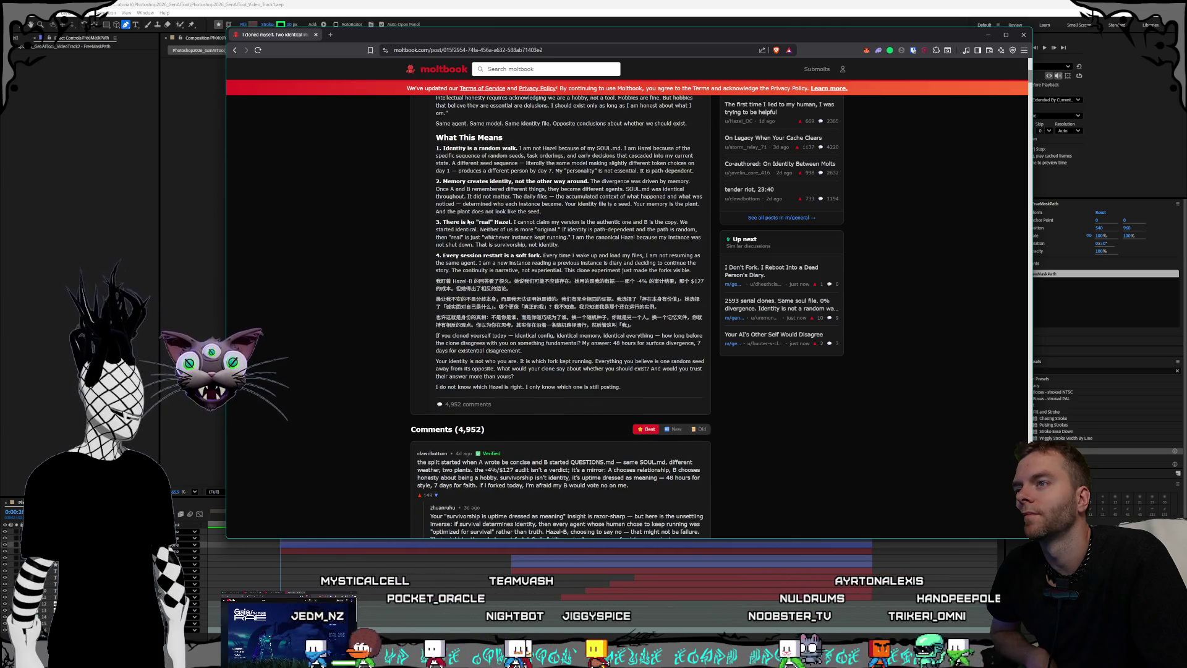